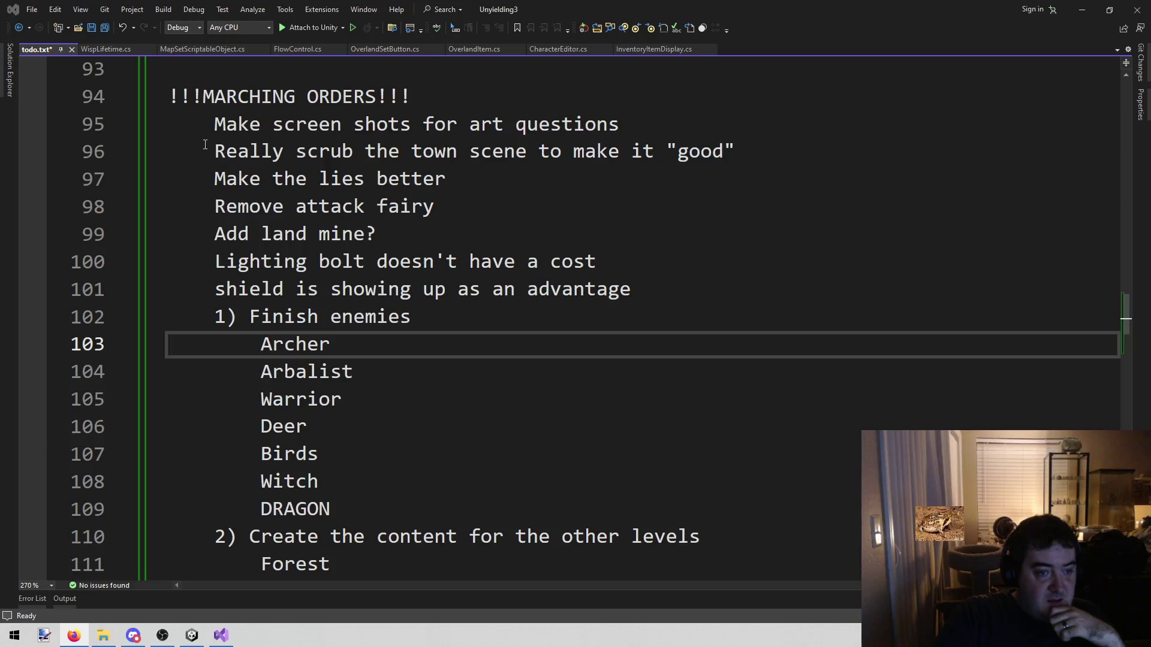
Step: Select the task lines and then the word DRAGON in todo.txt
{"action": "scroll", "coordinate": [213, 147], "scroll_direction": "up", "scroll_amount": 1}
{"action": "mouse_move", "coordinate": [204, 149]}
{"action": "left_mouse_down"}
{"action": "mouse_move", "coordinate": [435, 261]}
{"action": "mouse_move", "coordinate": [650, 481]}
{"action": "mouse_move", "coordinate": [629, 505]}
{"action": "left_mouse_up"}
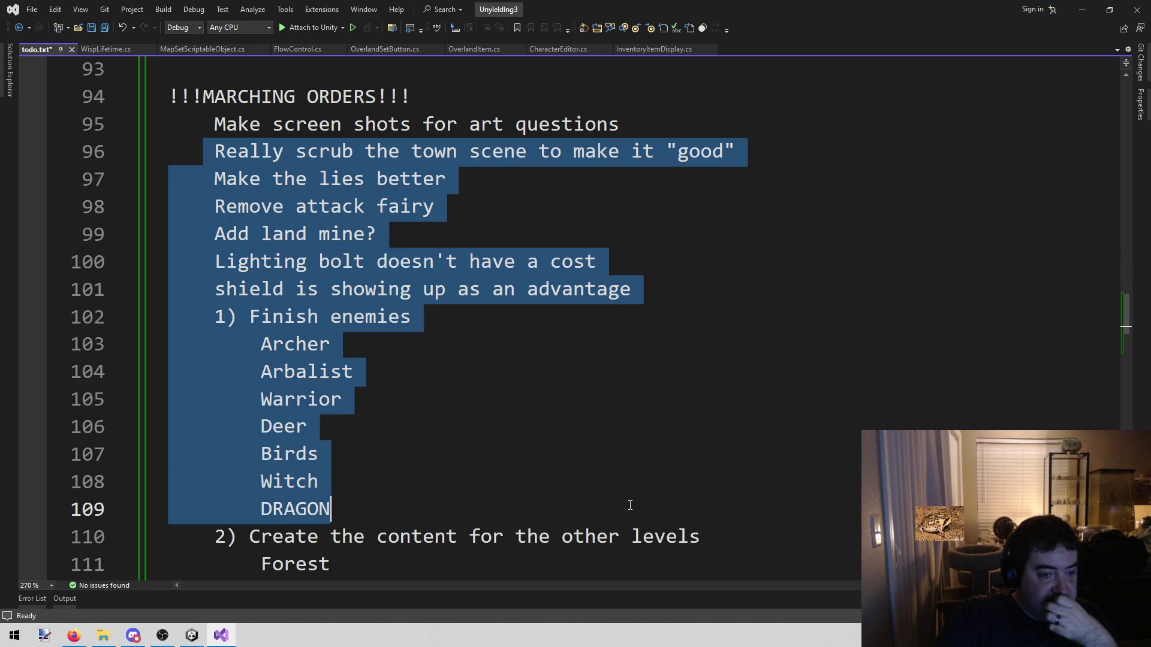
{"action": "key", "text": "Up"}
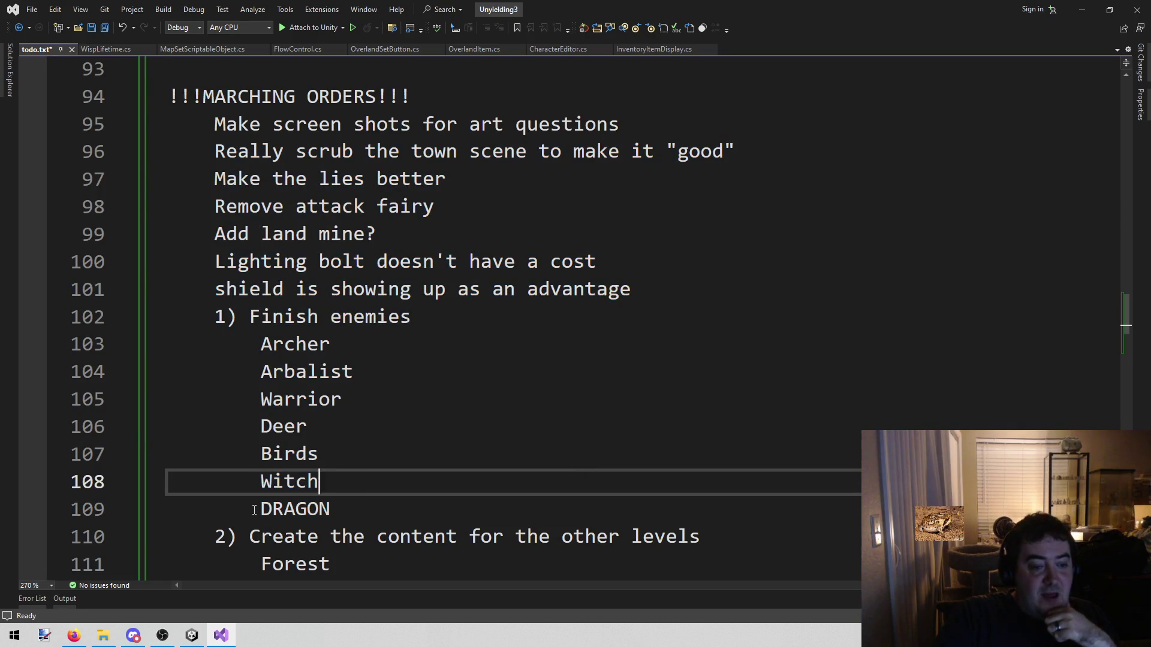
{"action": "left_click_drag", "start_coordinate": [260, 510], "coordinate": [390, 509]}
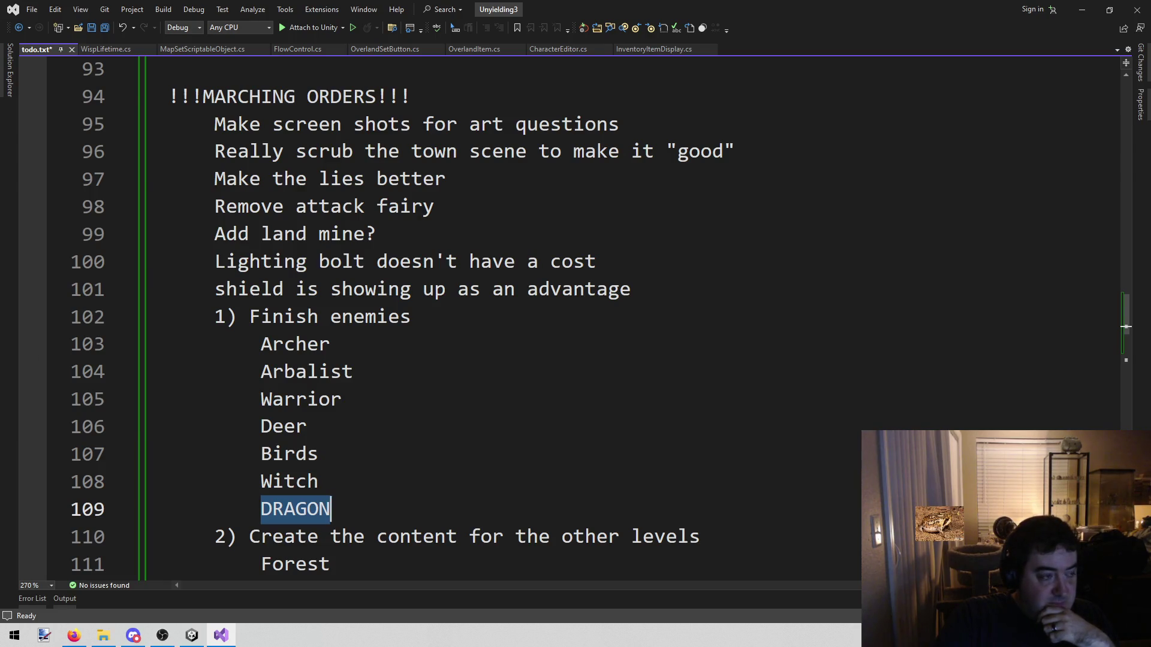
{"action": "left_click", "coordinate": [449, 488]}
{"action": "left_click", "coordinate": [389, 511]}
{"action": "mouse_move", "coordinate": [390, 511]}
{"action": "left_mouse_down"}
{"action": "mouse_move", "coordinate": [240, 510]}
{"action": "mouse_move", "coordinate": [260, 514]}
{"action": "left_mouse_up"}
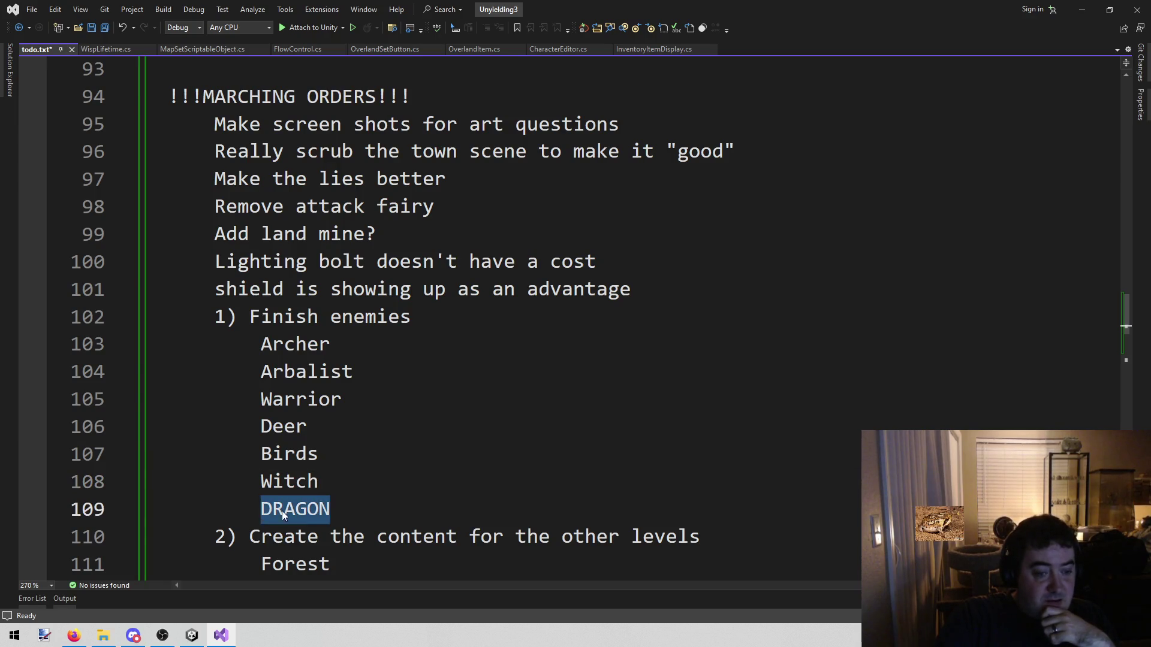
{"action": "scroll", "coordinate": [265, 513], "scroll_direction": "down", "scroll_amount": 7}
{"action": "scroll", "coordinate": [420, 468], "scroll_direction": "up", "scroll_amount": 5}
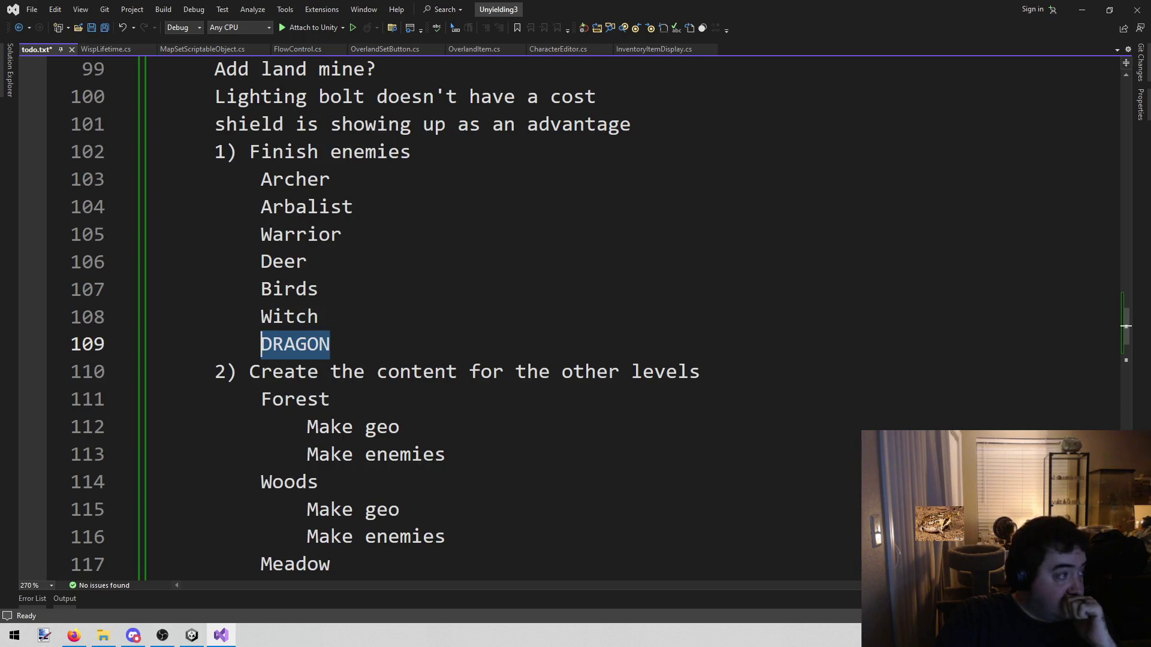
Step: Check the web browser, then select the enemy list after DRAGON in todo.txt
{"action": "key", "text": "alt+Tab"}
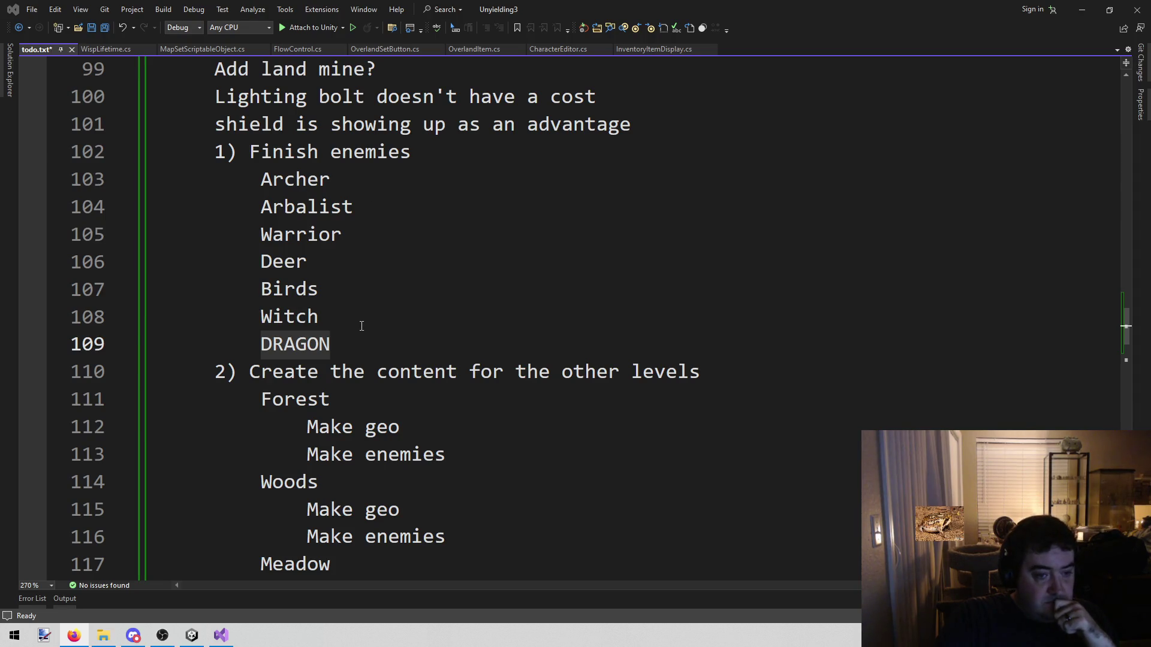
{"action": "left_click", "coordinate": [349, 342]}
{"action": "mouse_move", "coordinate": [349, 342]}
{"action": "left_mouse_down"}
{"action": "mouse_move", "coordinate": [247, 152]}
{"action": "mouse_move", "coordinate": [260, 262]}
{"action": "mouse_move", "coordinate": [351, 345]}
{"action": "left_mouse_up"}
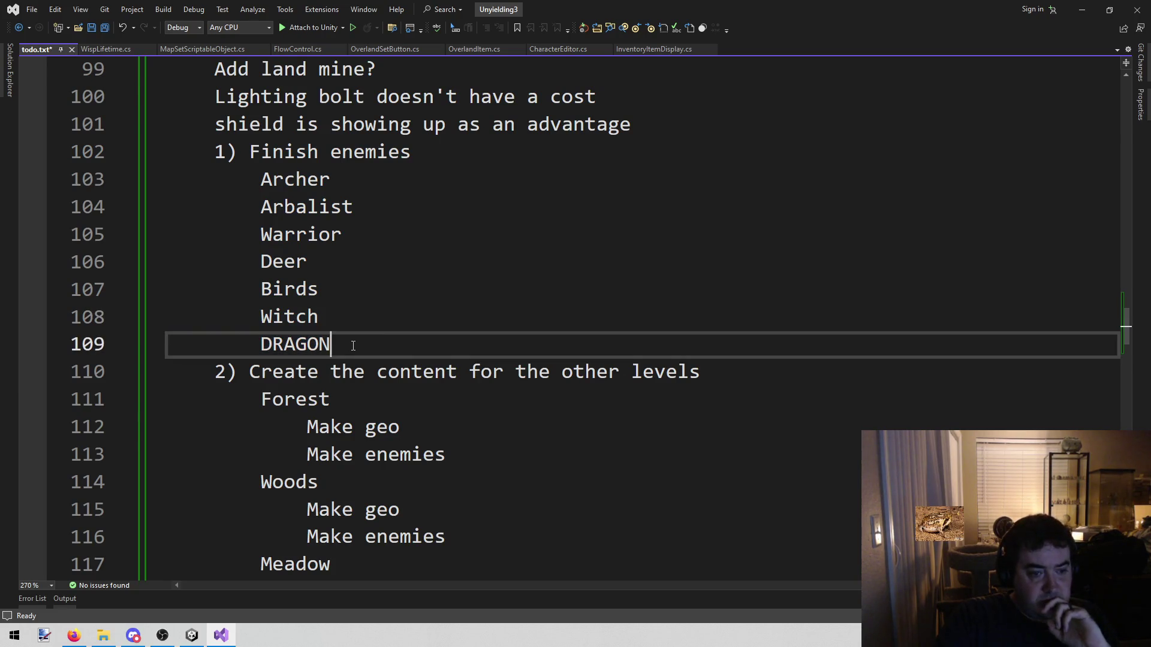
{"action": "mouse_move", "coordinate": [353, 346]}
{"action": "left_mouse_down"}
{"action": "mouse_move", "coordinate": [240, 180]}
{"action": "mouse_move", "coordinate": [261, 180]}
{"action": "mouse_move", "coordinate": [289, 211]}
{"action": "mouse_move", "coordinate": [334, 345]}
{"action": "mouse_move", "coordinate": [261, 207]}
{"action": "mouse_move", "coordinate": [308, 262]}
{"action": "mouse_move", "coordinate": [333, 344]}
{"action": "mouse_move", "coordinate": [249, 175]}
{"action": "mouse_move", "coordinate": [334, 343]}
{"action": "left_mouse_up"}
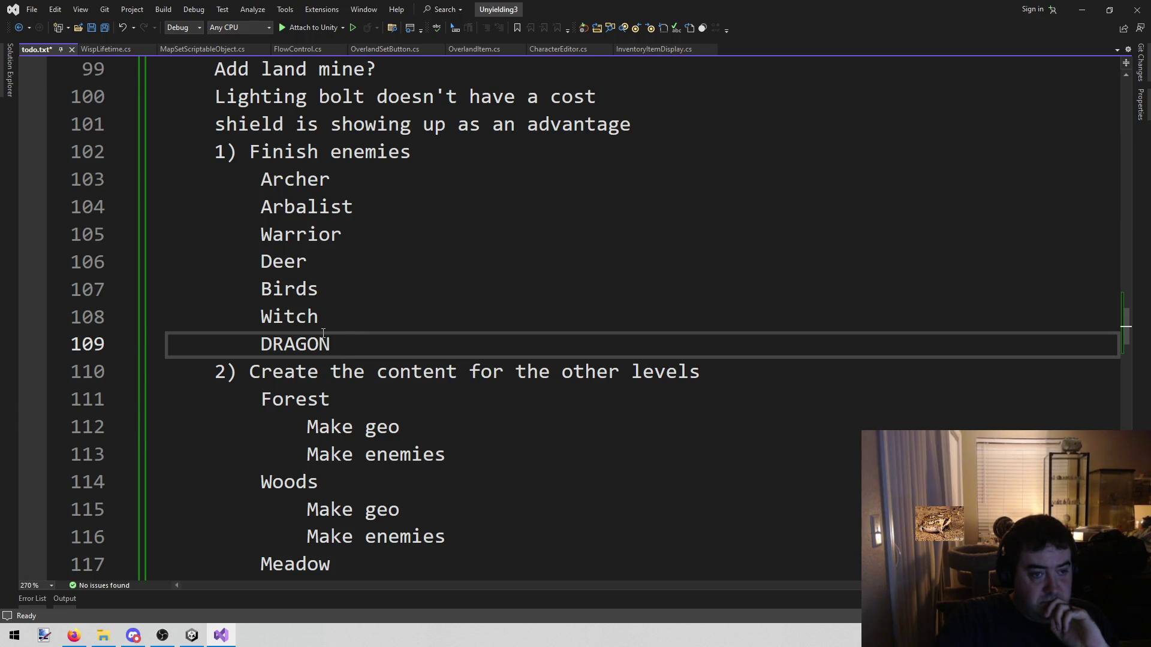
{"action": "scroll", "coordinate": [323, 333], "scroll_direction": "up", "scroll_amount": 2}
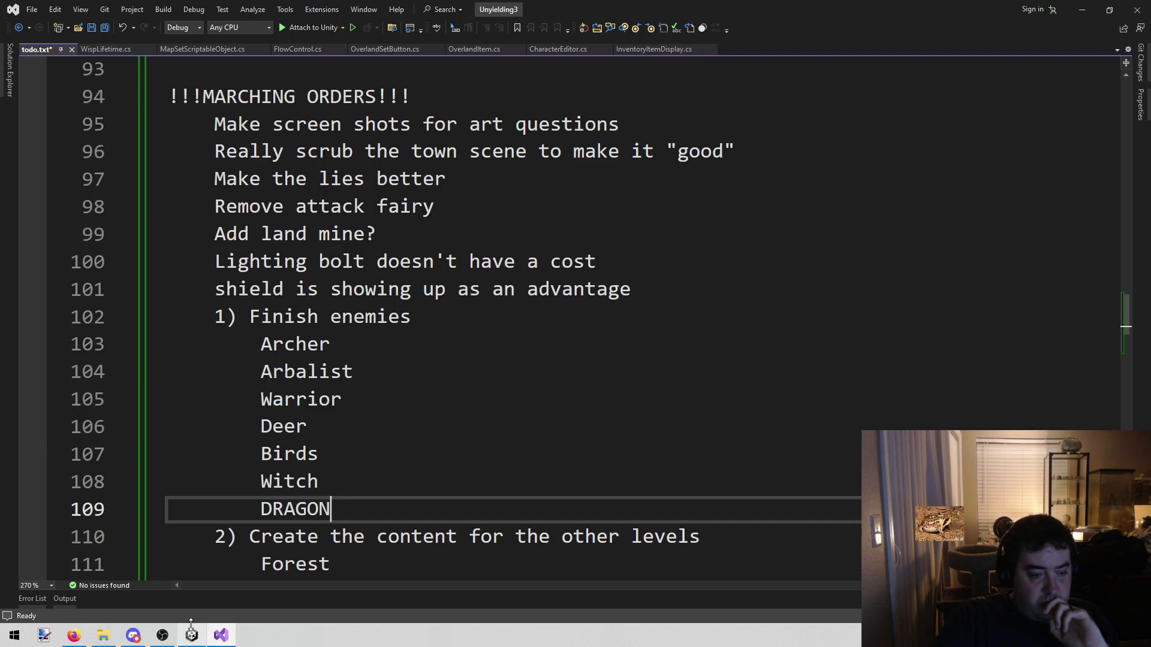
Step: Bring Unity forward and run a brief play-test of the Combat board, then stop it
{"action": "mouse_move", "coordinate": [193, 641]}
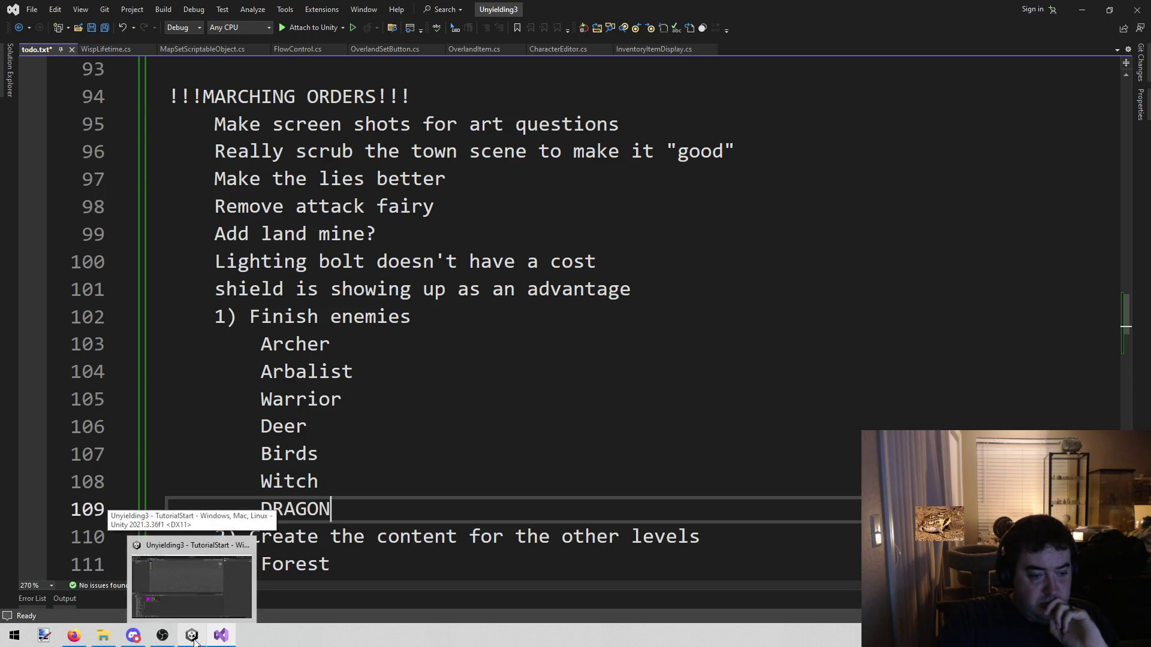
{"action": "left_click", "coordinate": [193, 638]}
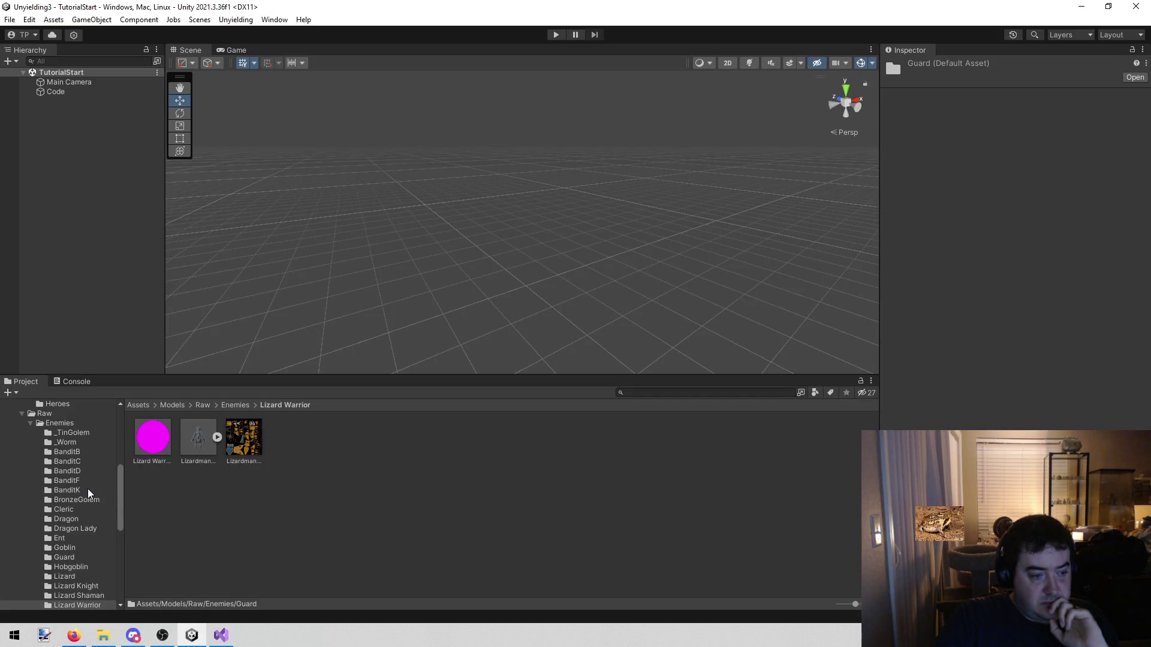
{"action": "scroll", "coordinate": [96, 490], "scroll_direction": "up", "scroll_amount": 3}
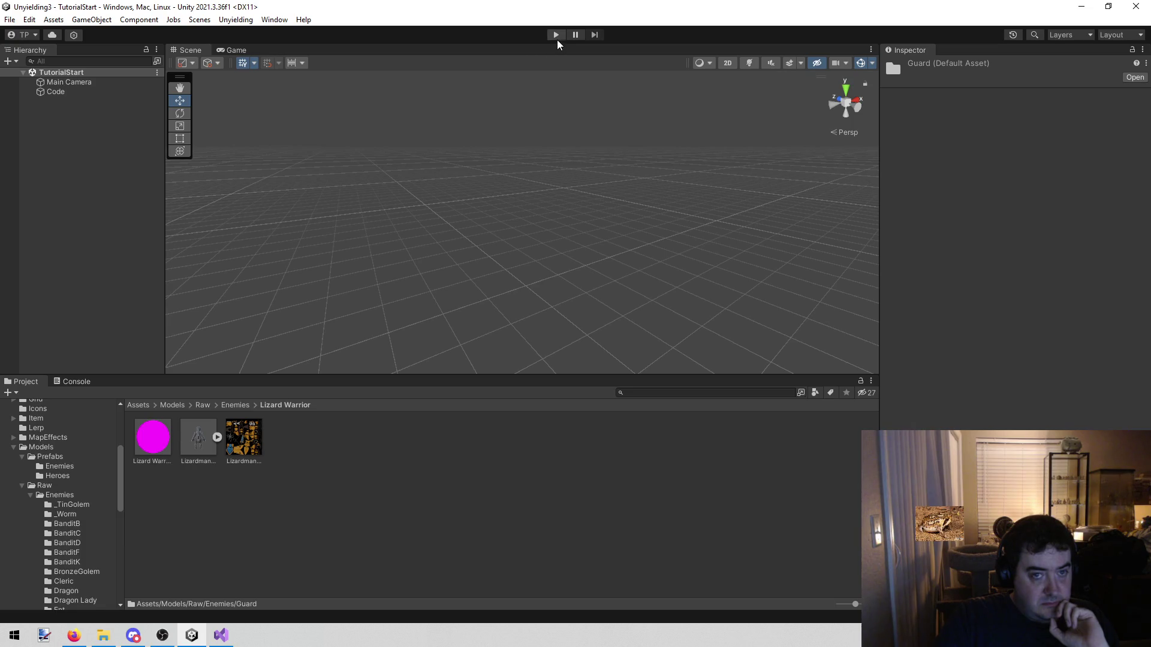
{"action": "left_click", "coordinate": [250, 20]}
{"action": "left_click", "coordinate": [258, 34]}
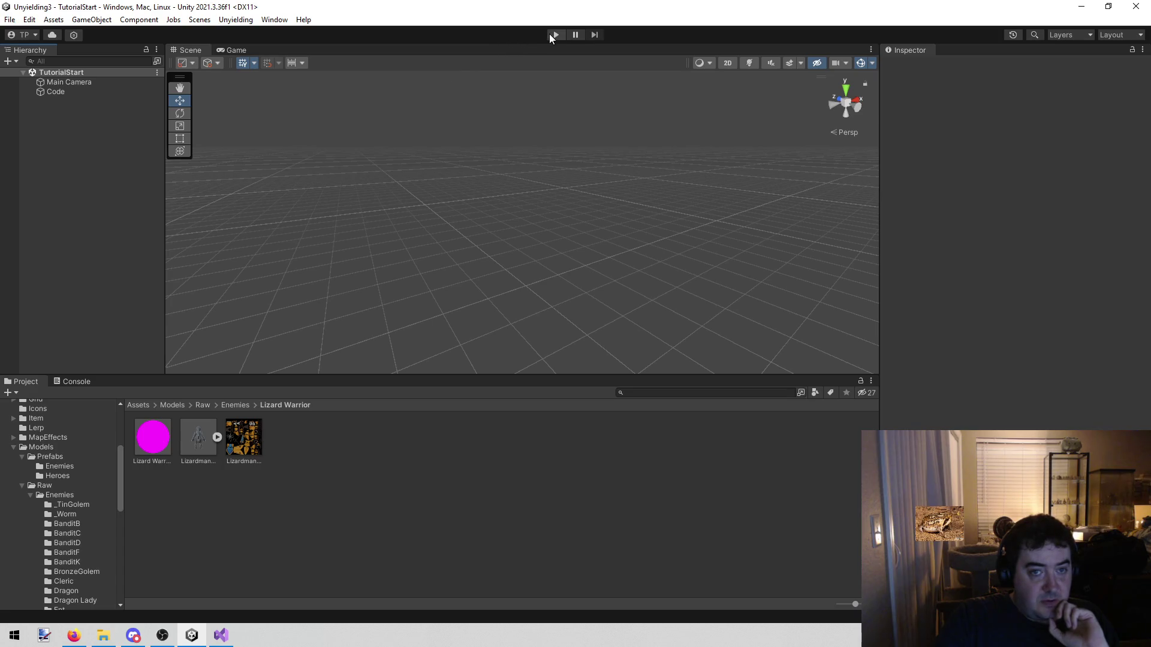
{"action": "left_click", "coordinate": [550, 35]}
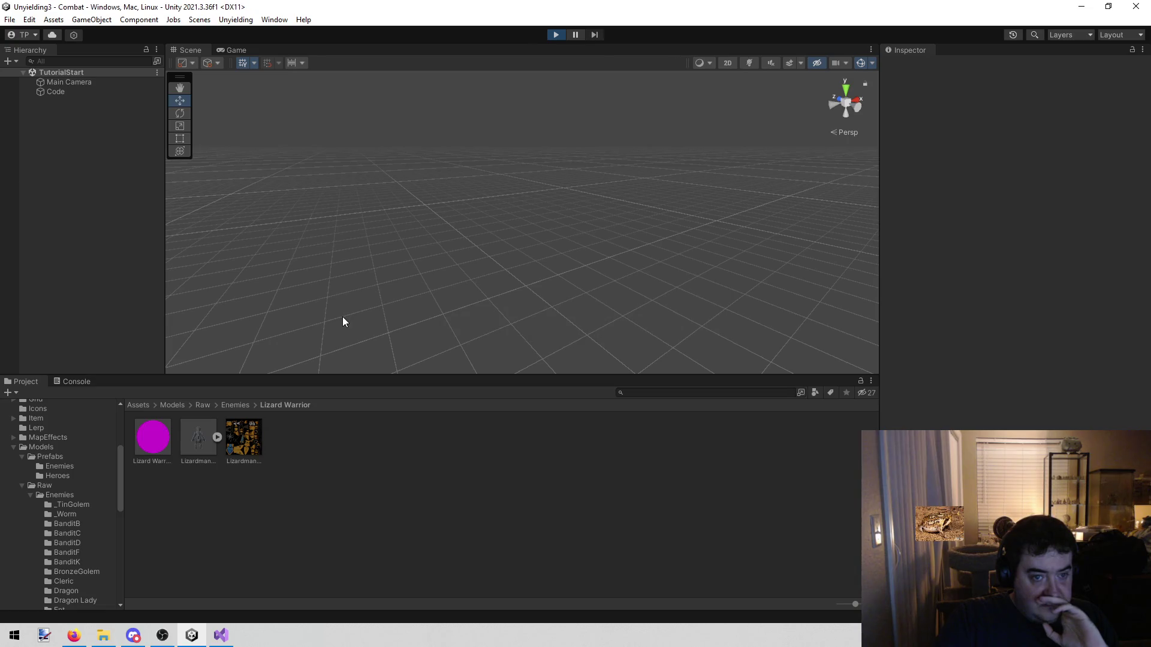
{"action": "left_click", "coordinate": [556, 35]}
Step: Load the Combat scene, delete the stray Sphere object, and save the scene
{"action": "left_click", "coordinate": [245, 20]}
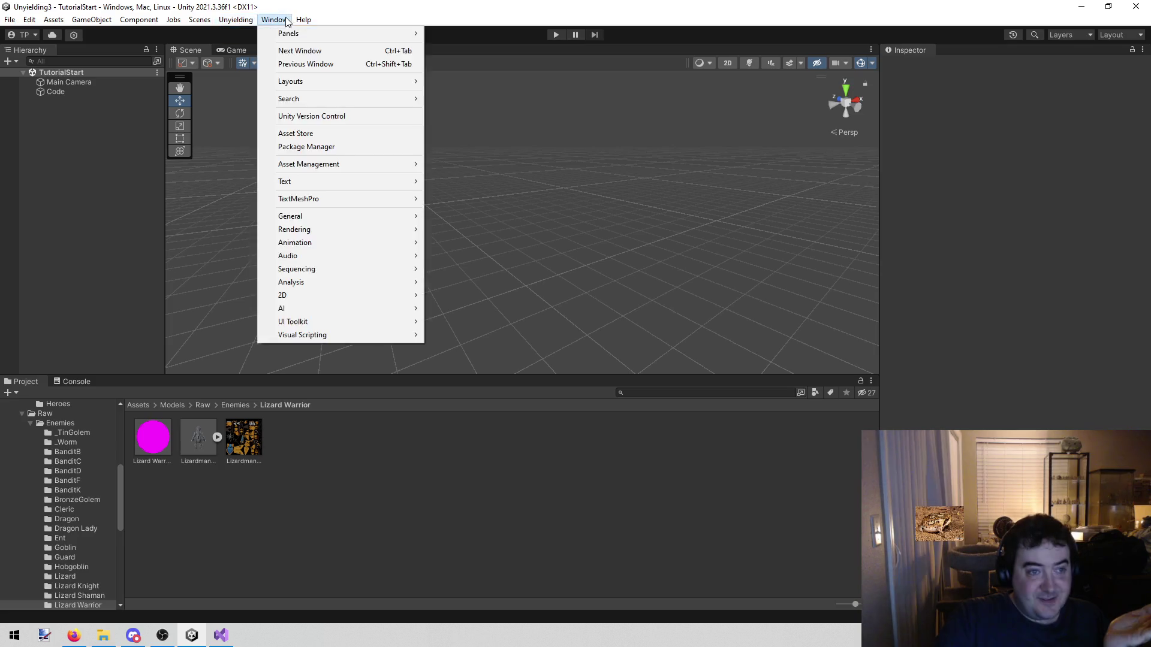
{"action": "left_click", "coordinate": [210, 32]}
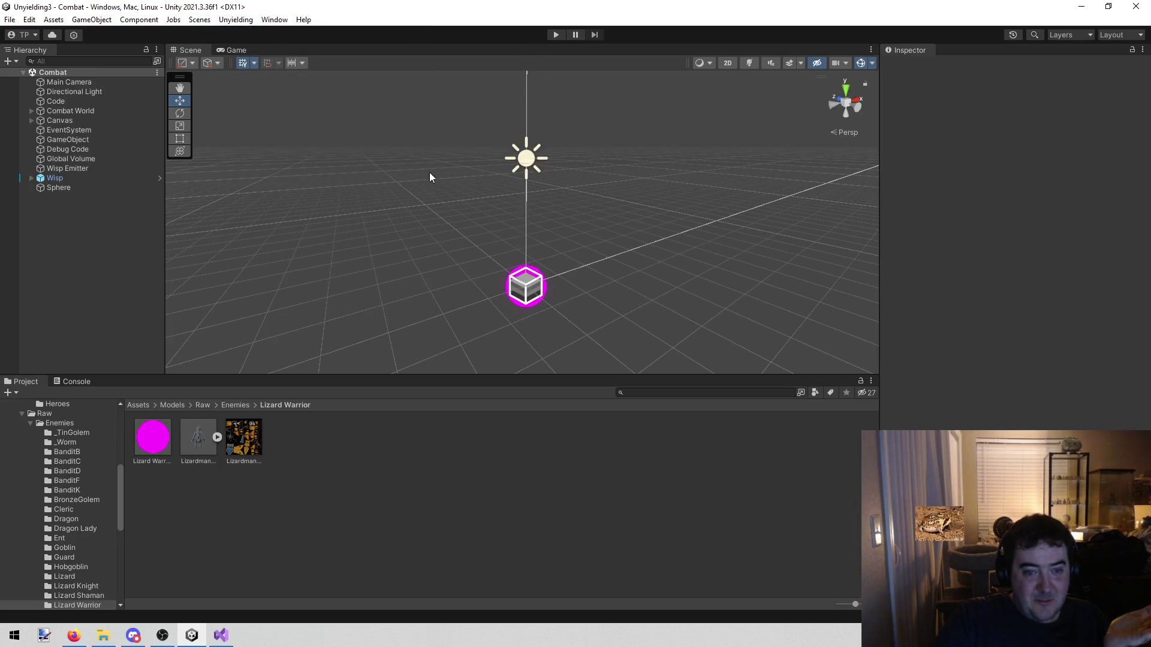
{"action": "left_click", "coordinate": [55, 188]}
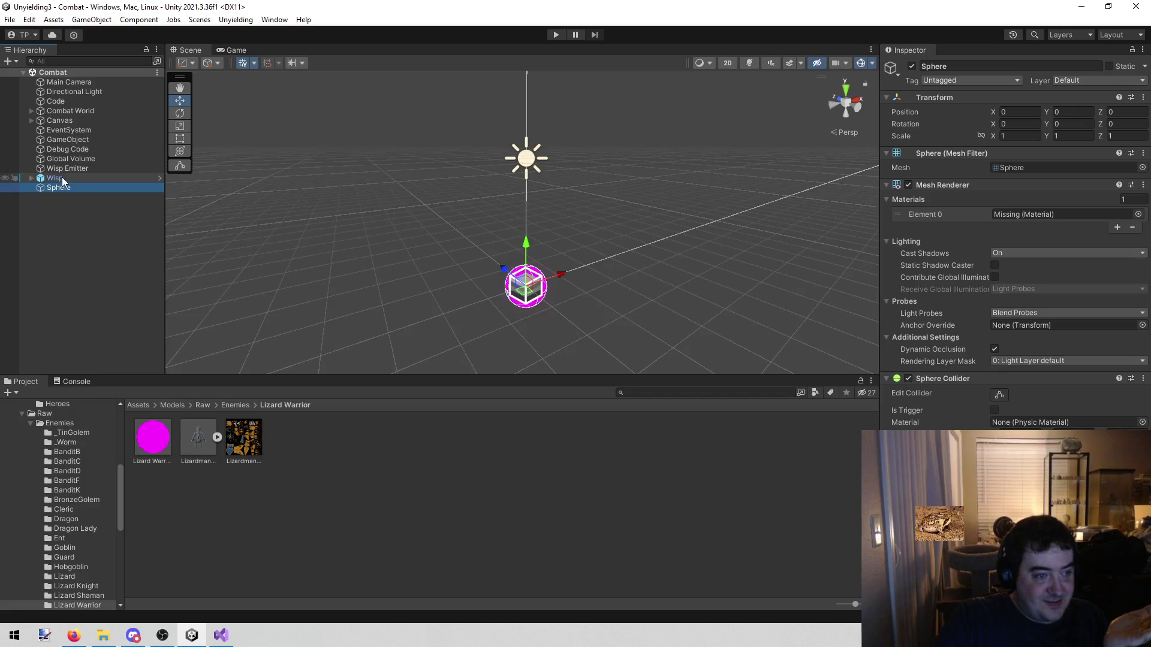
{"action": "left_click", "coordinate": [62, 177]}
{"action": "left_click", "coordinate": [71, 187]}
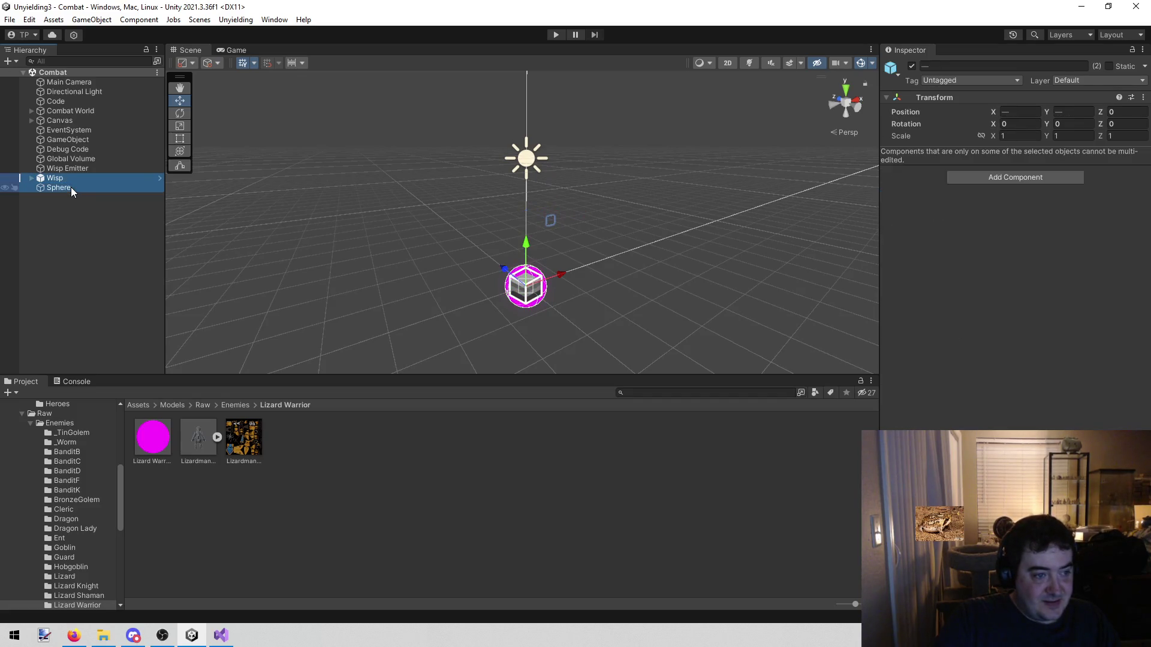
{"action": "right_click", "coordinate": [70, 187]}
{"action": "left_click", "coordinate": [76, 276]}
{"action": "key", "text": "ctrl+s"}
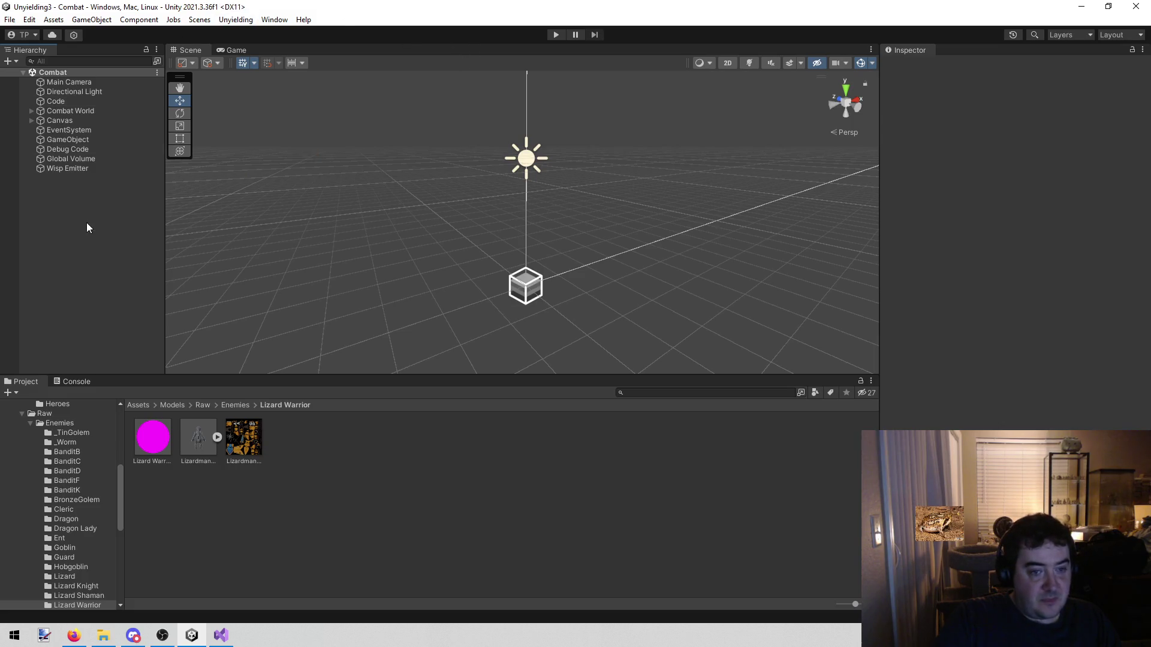
Step: Tweak Scene view gizmo options: lower the fade and turn off distance-scaled icons
{"action": "mouse_move", "coordinate": [404, 235]}
{"action": "left_mouse_down"}
{"action": "mouse_move", "coordinate": [464, 239]}
{"action": "mouse_move", "coordinate": [375, 273]}
{"action": "mouse_move", "coordinate": [95, 278]}
{"action": "mouse_move", "coordinate": [692, 165]}
{"action": "left_mouse_up"}
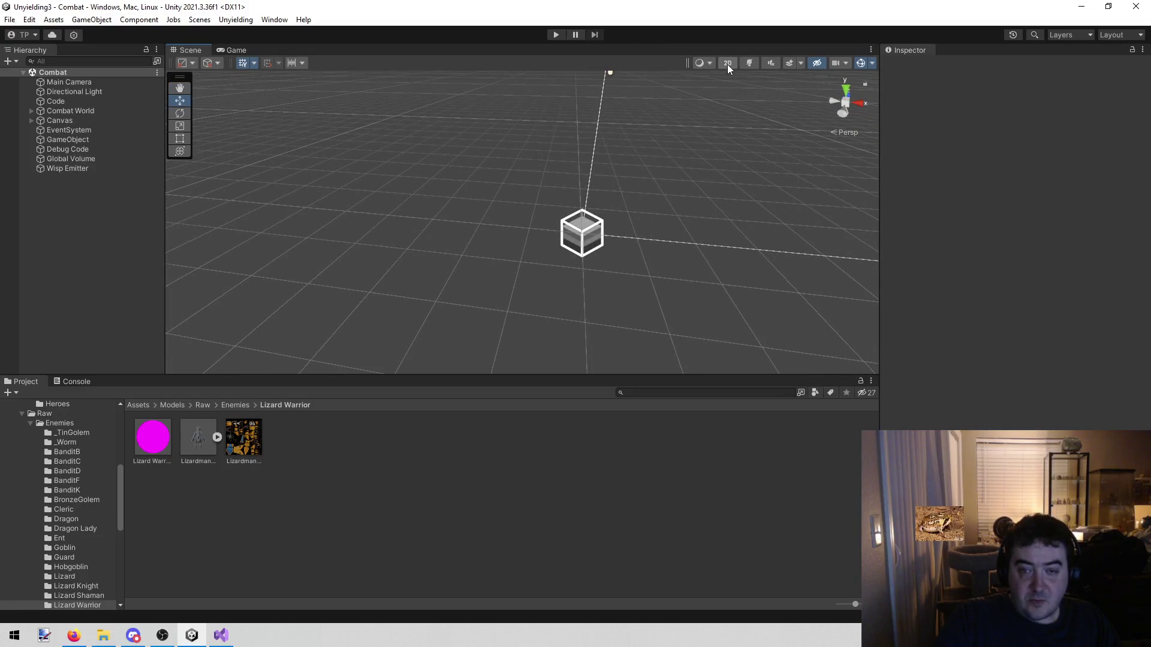
{"action": "left_click", "coordinate": [845, 65]}
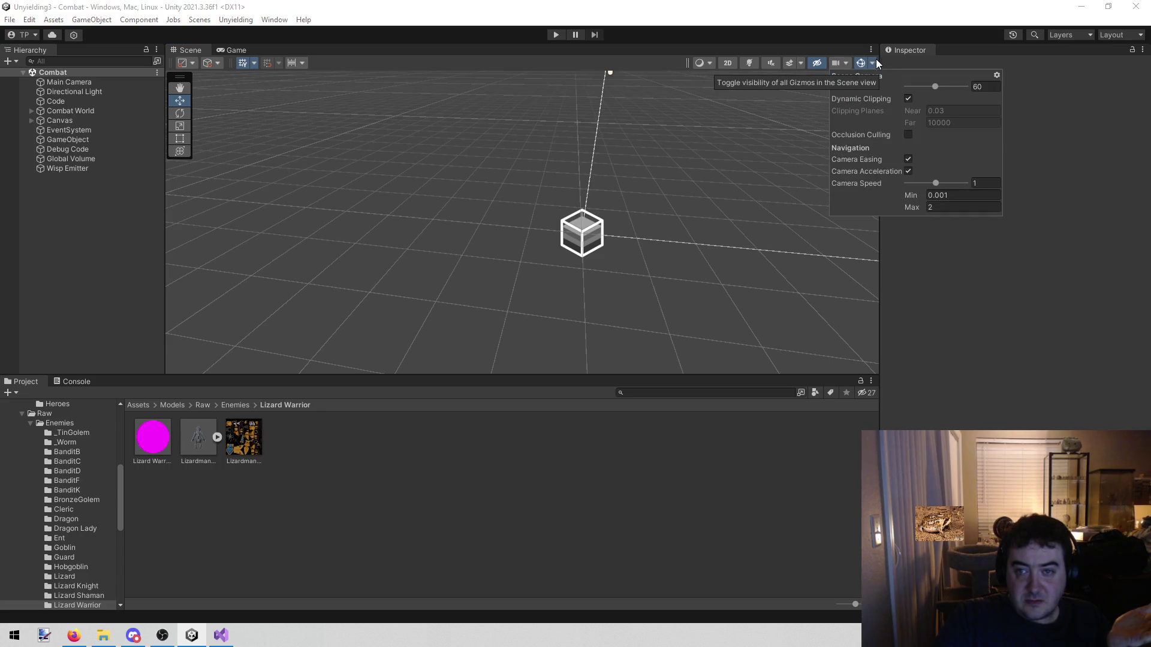
{"action": "left_click", "coordinate": [850, 62]}
{"action": "left_click", "coordinate": [850, 63]}
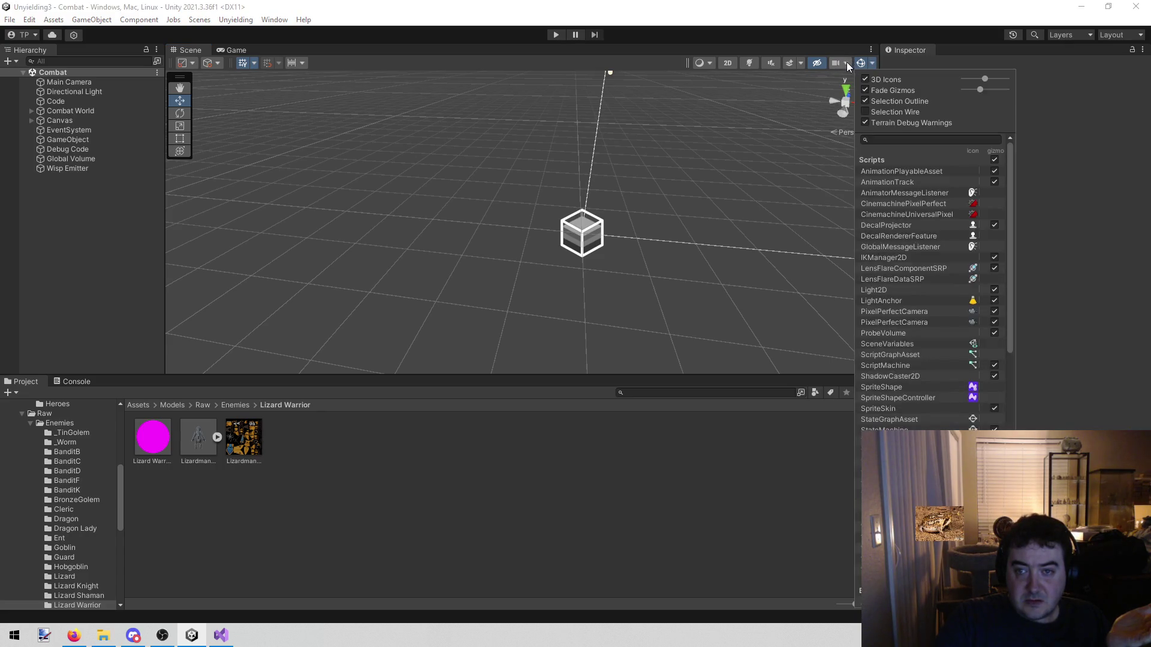
{"action": "left_click", "coordinate": [867, 80]}
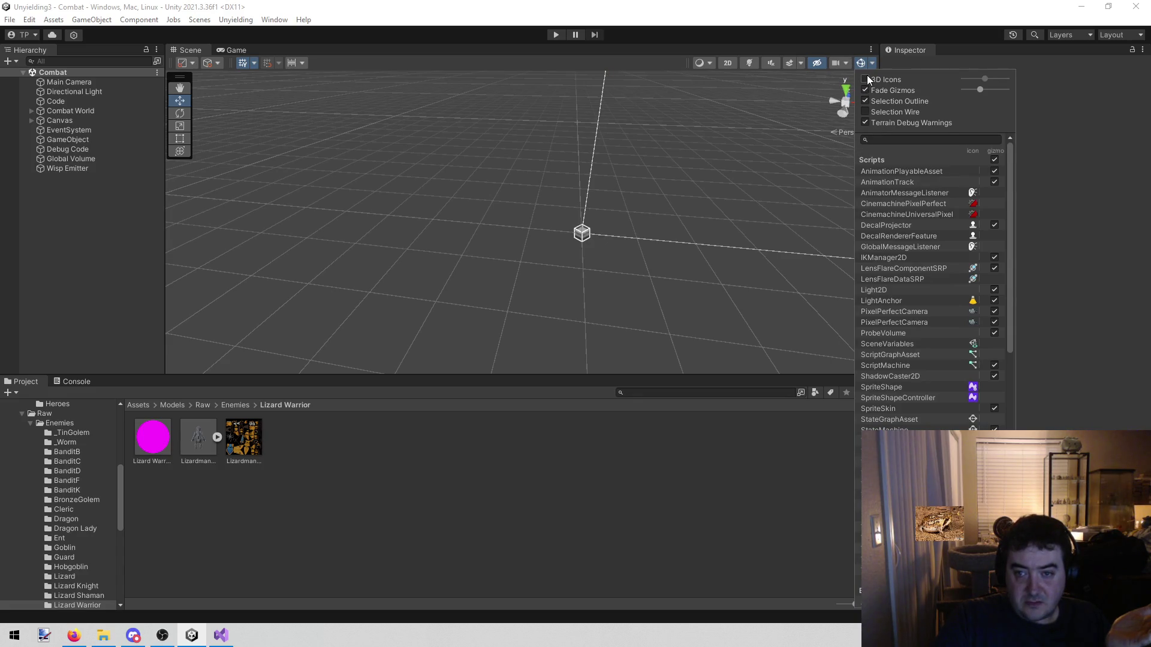
{"action": "left_click", "coordinate": [867, 79]}
{"action": "scroll", "coordinate": [909, 267], "scroll_direction": "down", "scroll_amount": 6}
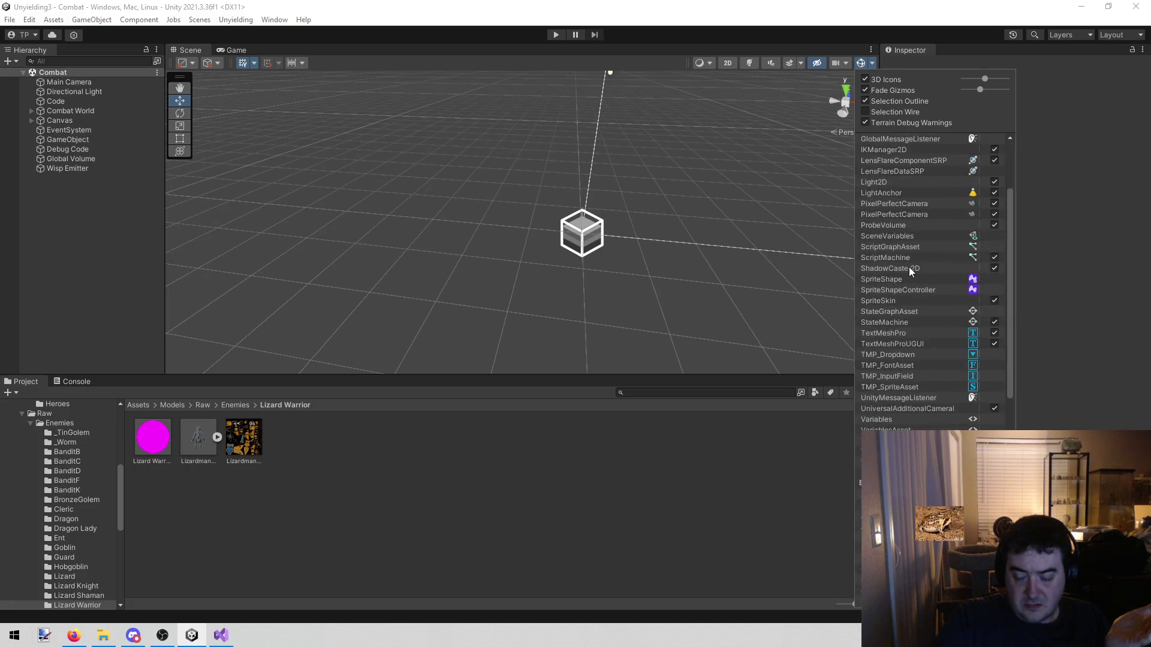
{"action": "scroll", "coordinate": [909, 266], "scroll_direction": "down", "scroll_amount": 6}
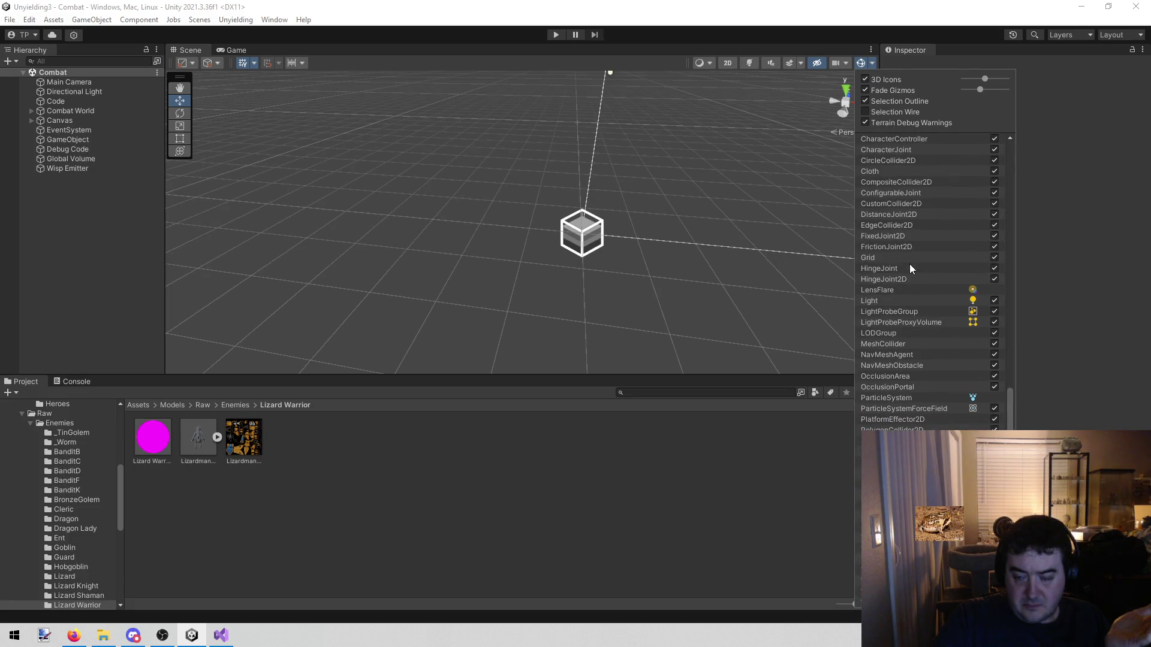
{"action": "scroll", "coordinate": [909, 263], "scroll_direction": "up", "scroll_amount": 10}
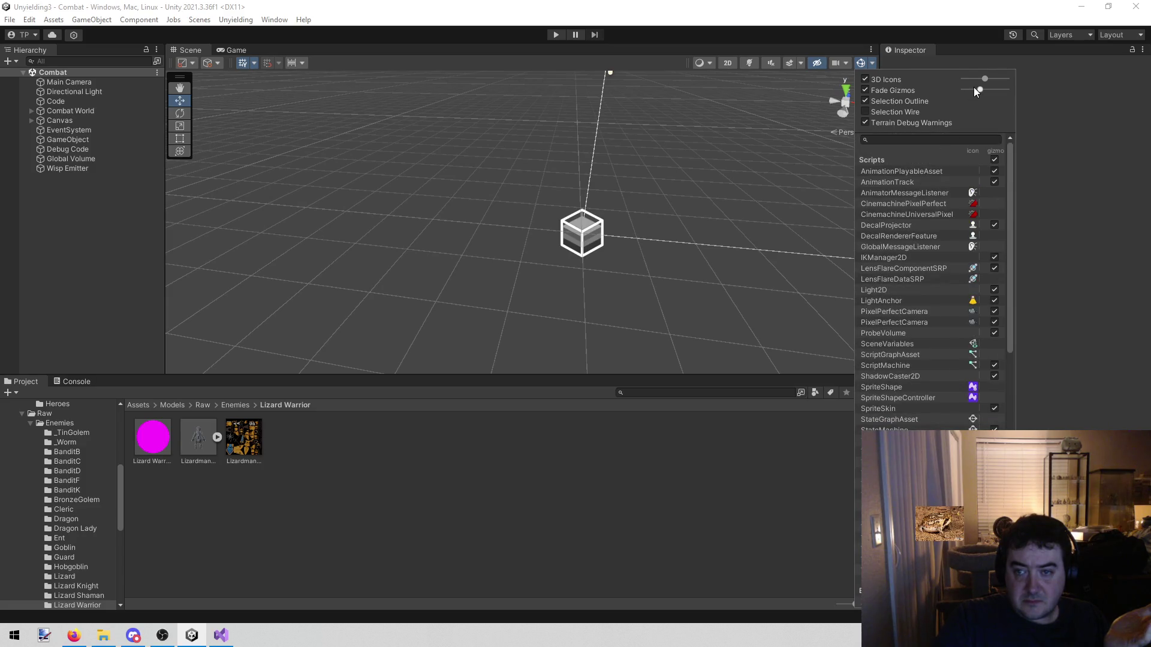
{"action": "mouse_move", "coordinate": [980, 90]}
{"action": "left_mouse_down"}
{"action": "mouse_move", "coordinate": [964, 90]}
{"action": "mouse_move", "coordinate": [979, 90]}
{"action": "left_mouse_up"}
{"action": "left_click", "coordinate": [865, 79]}
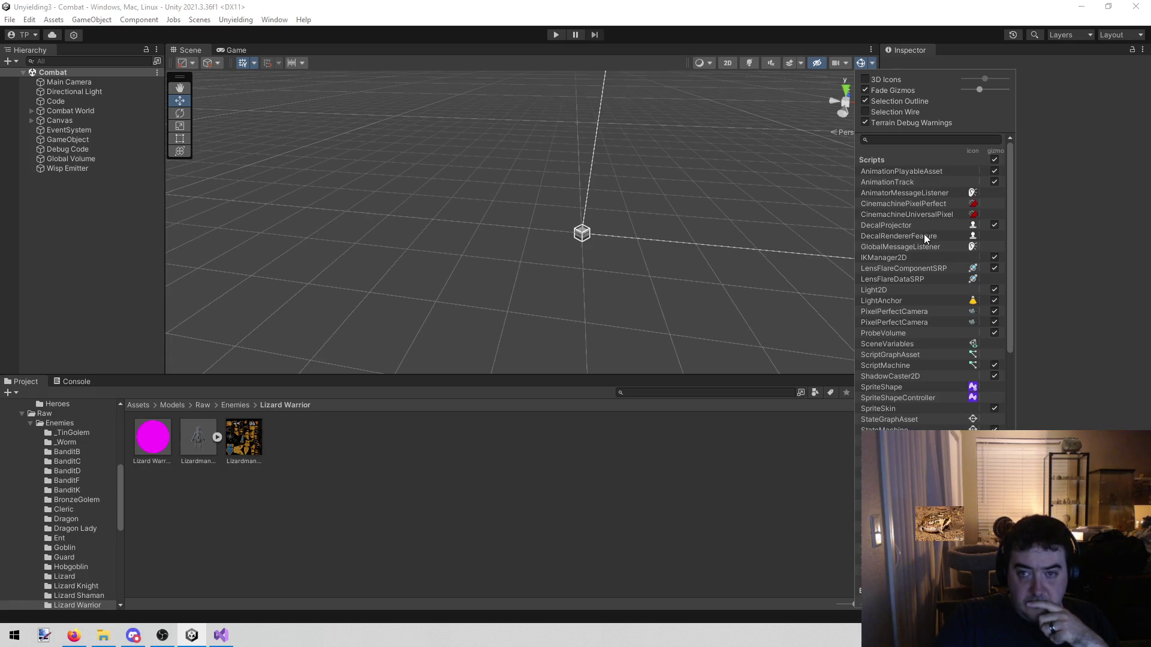
{"action": "left_click", "coordinate": [654, 283]}
Step: Select Global Volume in the Hierarchy and untick its active checkbox
{"action": "mouse_move", "coordinate": [655, 283]}
{"action": "left_mouse_down"}
{"action": "mouse_move", "coordinate": [745, 286]}
{"action": "mouse_move", "coordinate": [510, 277]}
{"action": "mouse_move", "coordinate": [722, 239]}
{"action": "mouse_move", "coordinate": [684, 272]}
{"action": "mouse_move", "coordinate": [695, 263]}
{"action": "left_mouse_up"}
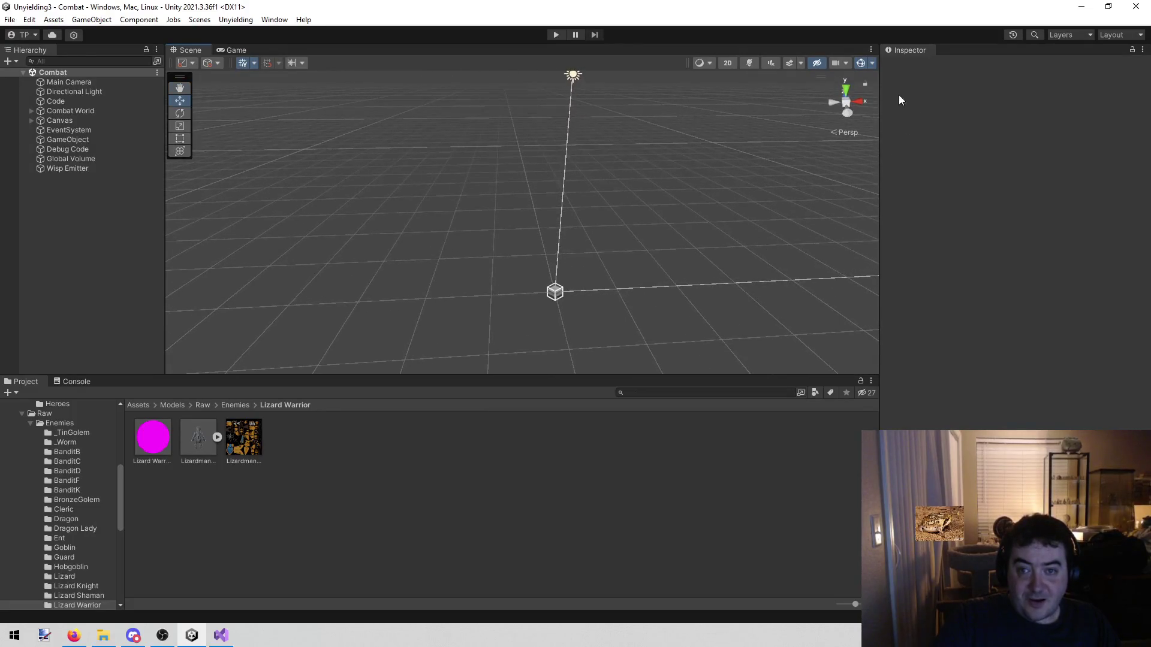
{"action": "left_click", "coordinate": [872, 64]}
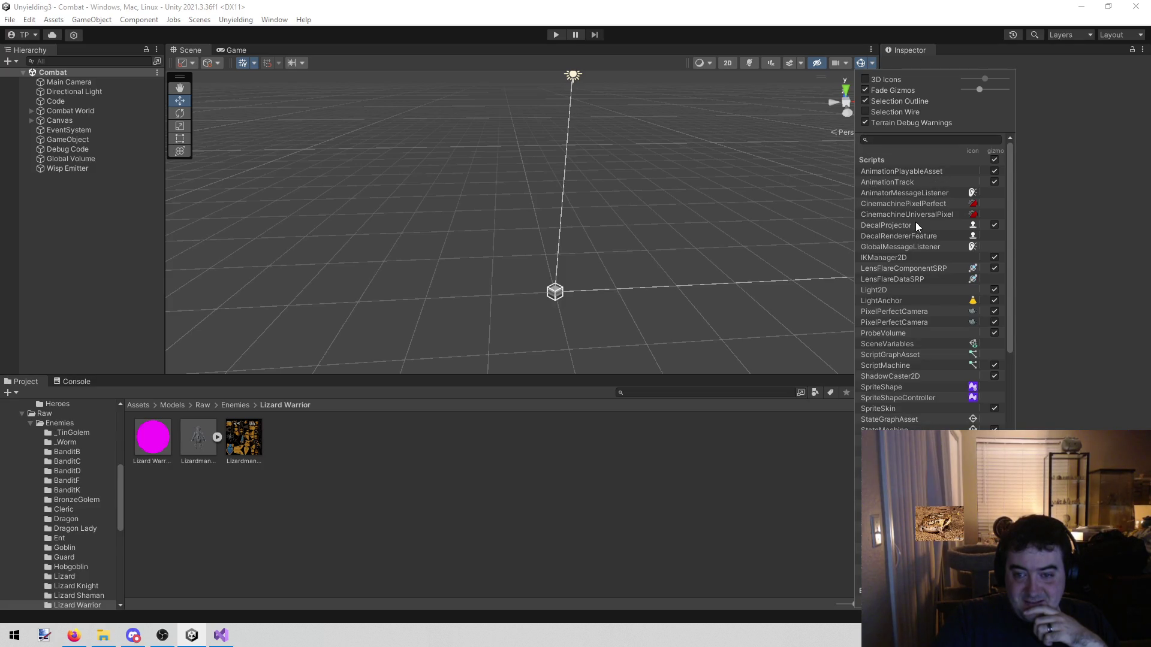
{"action": "scroll", "coordinate": [917, 217], "scroll_direction": "down", "scroll_amount": 3}
{"action": "scroll", "coordinate": [914, 234], "scroll_direction": "down", "scroll_amount": 3}
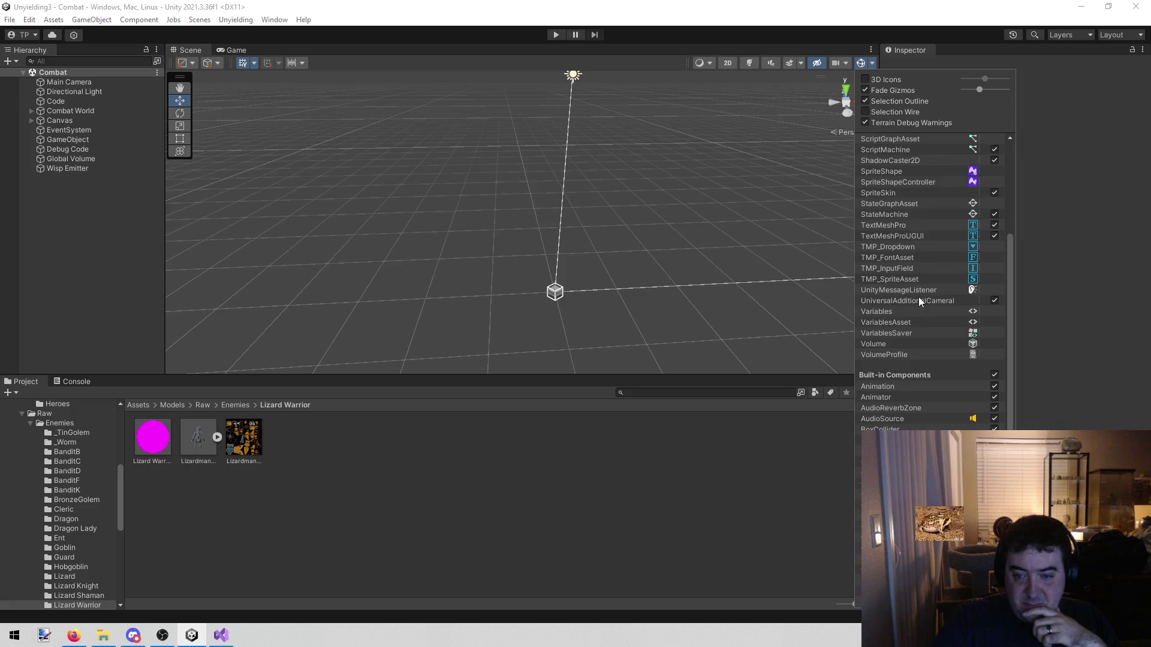
{"action": "scroll", "coordinate": [924, 379], "scroll_direction": "down", "scroll_amount": 8}
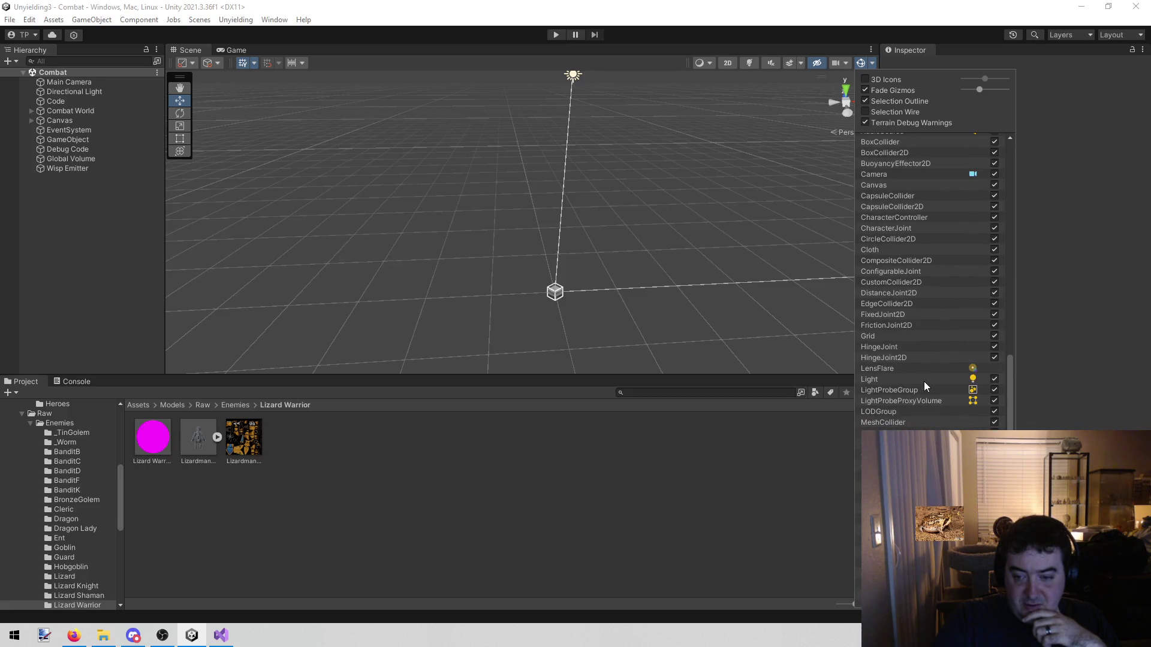
{"action": "scroll", "coordinate": [924, 384], "scroll_direction": "down", "scroll_amount": 2}
{"action": "scroll", "coordinate": [922, 419], "scroll_direction": "up", "scroll_amount": 7}
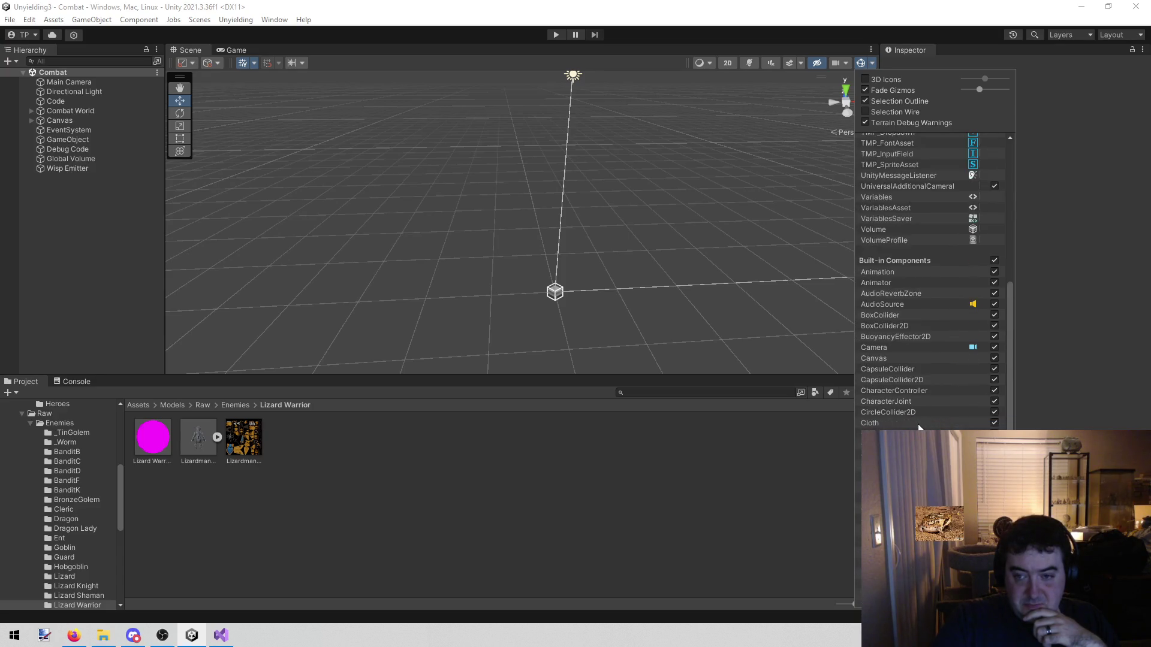
{"action": "scroll", "coordinate": [918, 424], "scroll_direction": "up", "scroll_amount": 3}
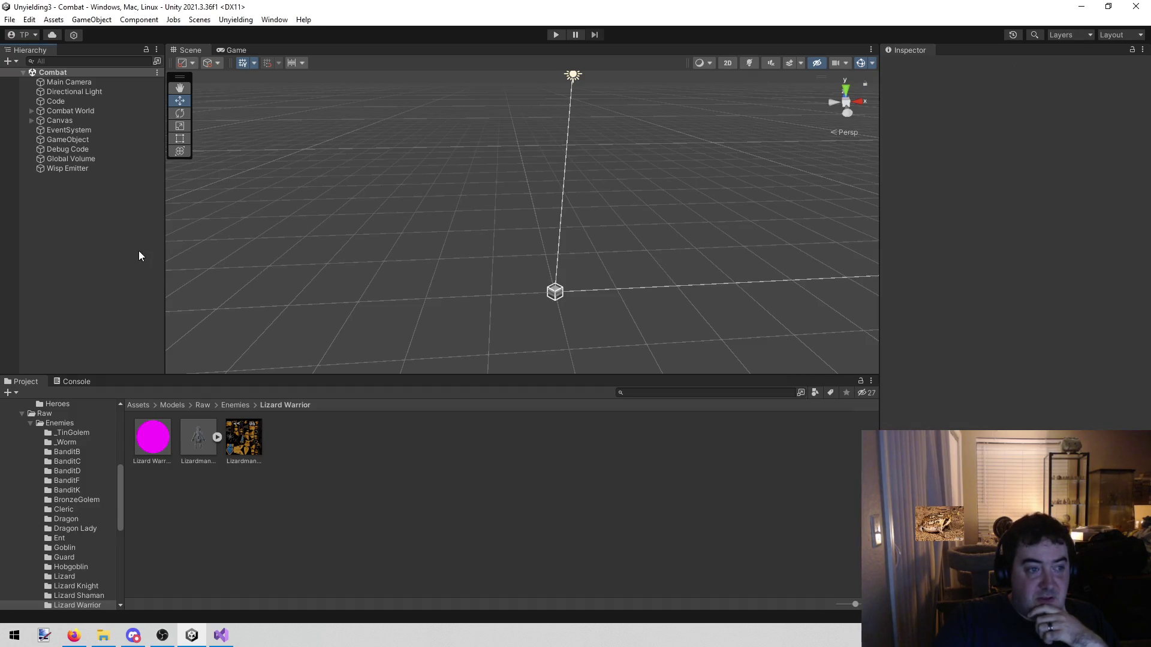
{"action": "left_click", "coordinate": [116, 159]}
{"action": "left_click", "coordinate": [913, 67]}
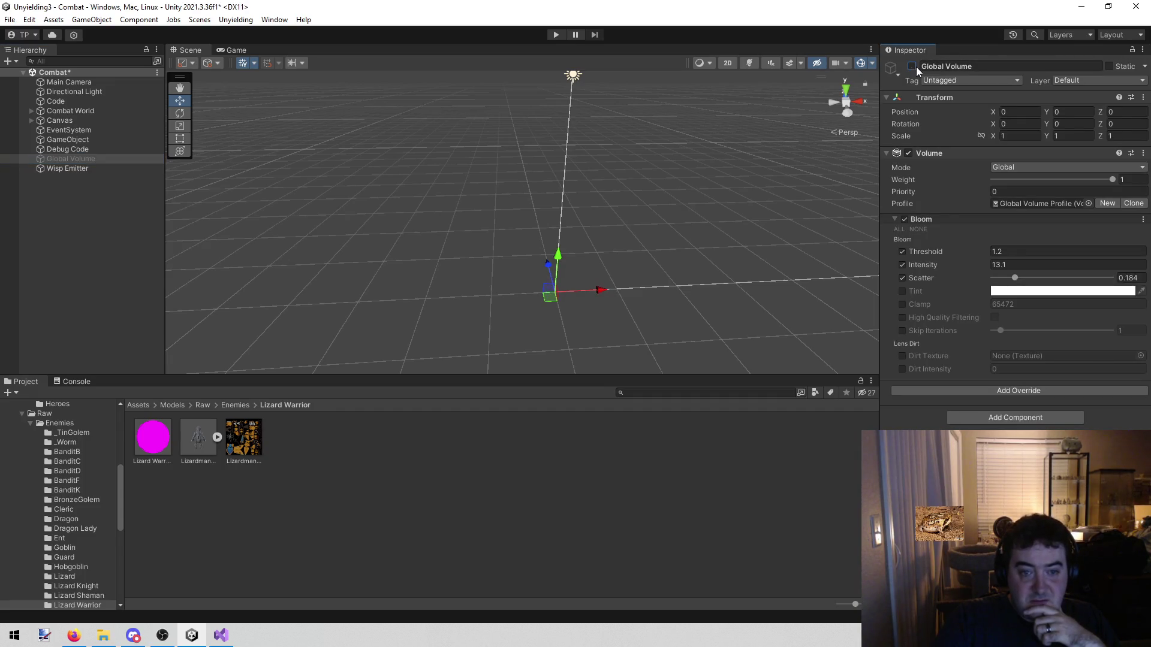
Step: Re-enable Global Volume, keeping its Bloom (Threshold 1.2, Intensity 13.1, Scatter 0.184)
{"action": "double_click", "coordinate": [912, 67]}
{"action": "left_click", "coordinate": [912, 66]}
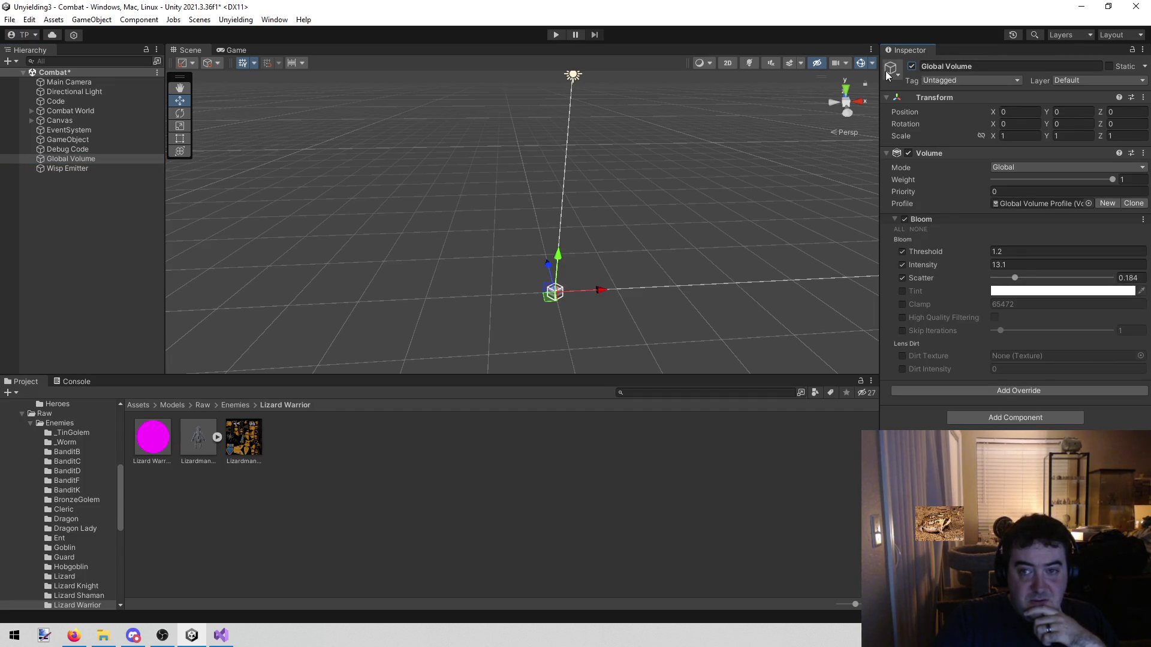
{"action": "left_click", "coordinate": [872, 63]}
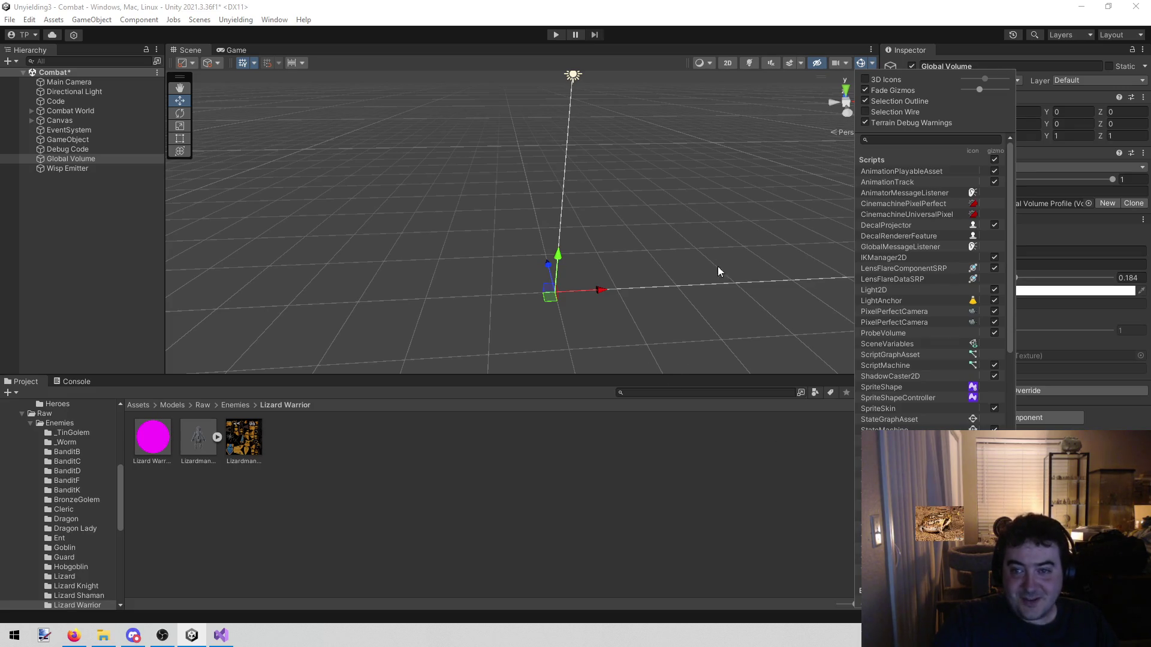
{"action": "left_click", "coordinate": [670, 327]}
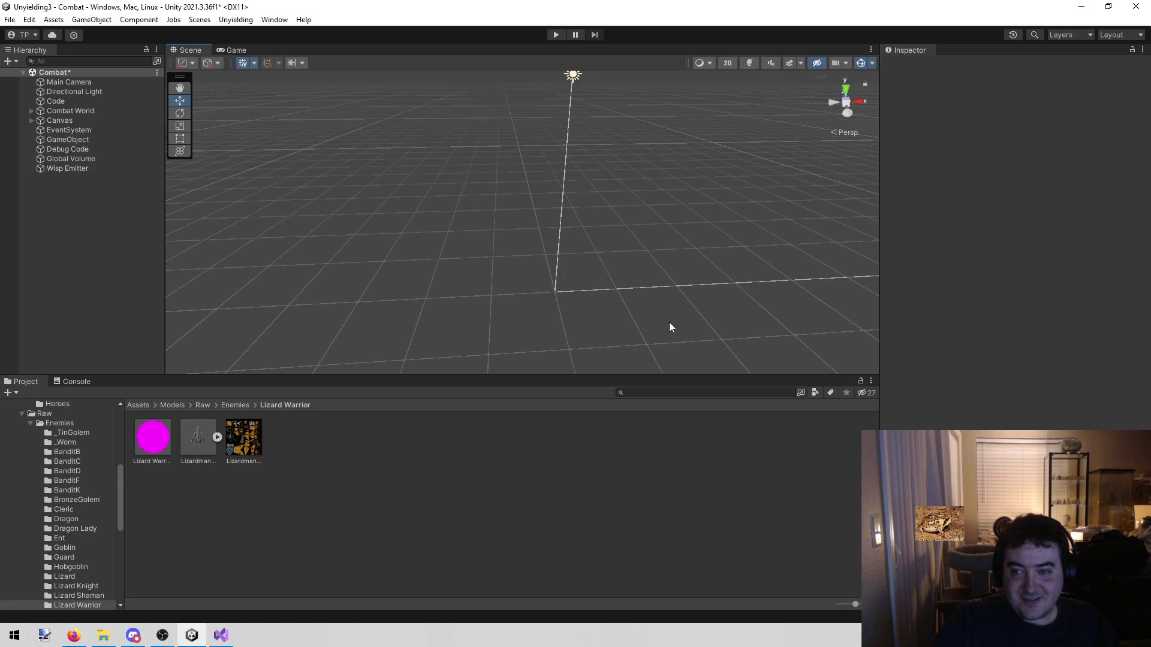
{"action": "left_click", "coordinate": [104, 158]}
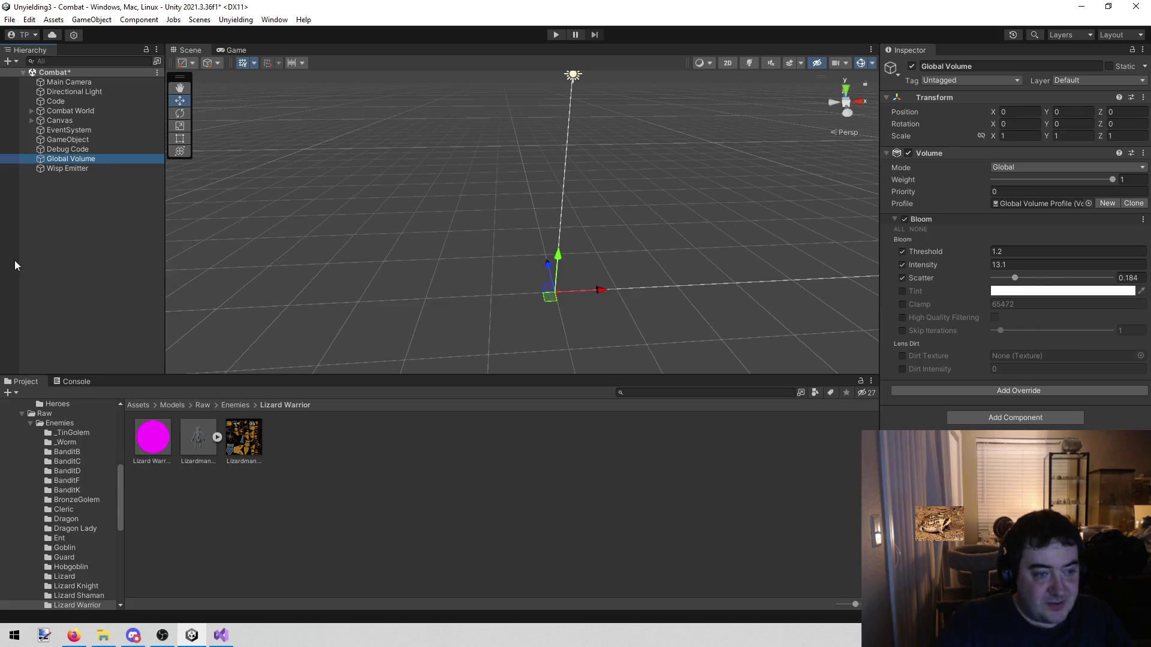
Step: Clear the selection, save the Combat scene, and show the Scenes list
{"action": "left_click", "coordinate": [75, 266]}
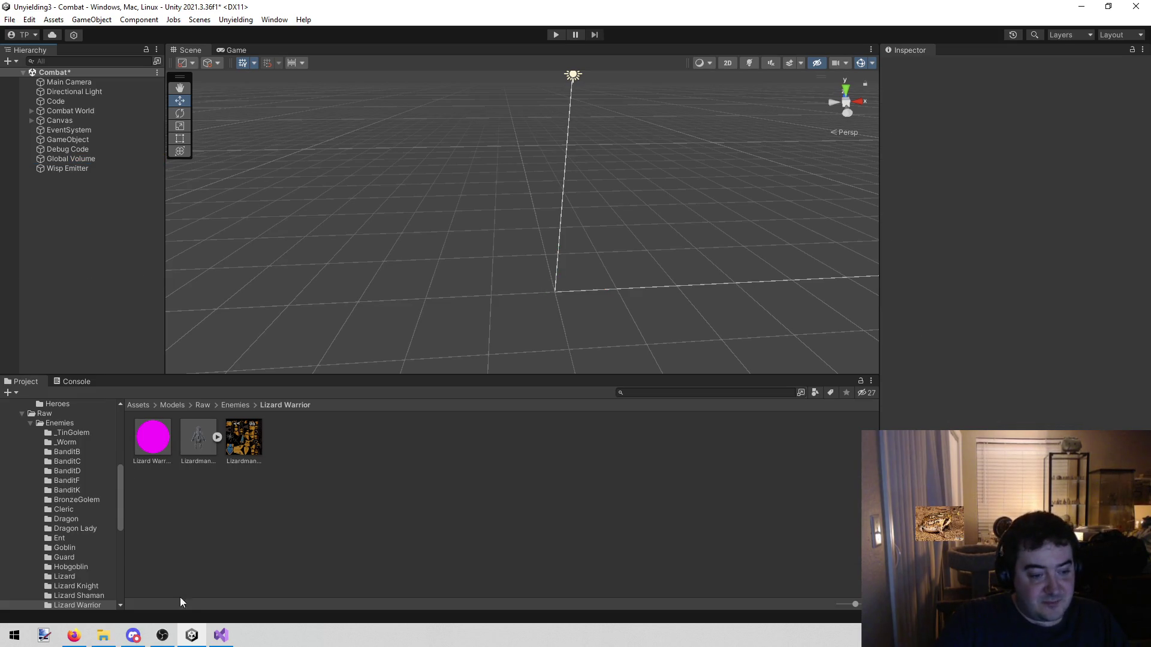
{"action": "mouse_move", "coordinate": [220, 635]}
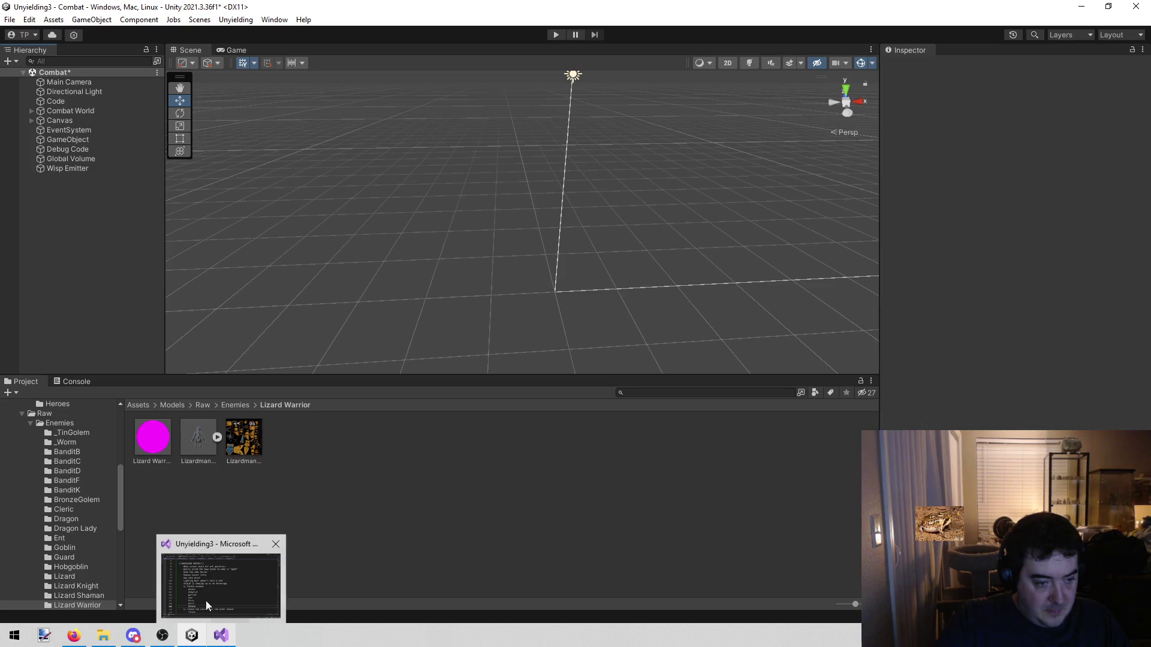
{"action": "key", "text": "ctrl+s"}
{"action": "left_click", "coordinate": [198, 20]}
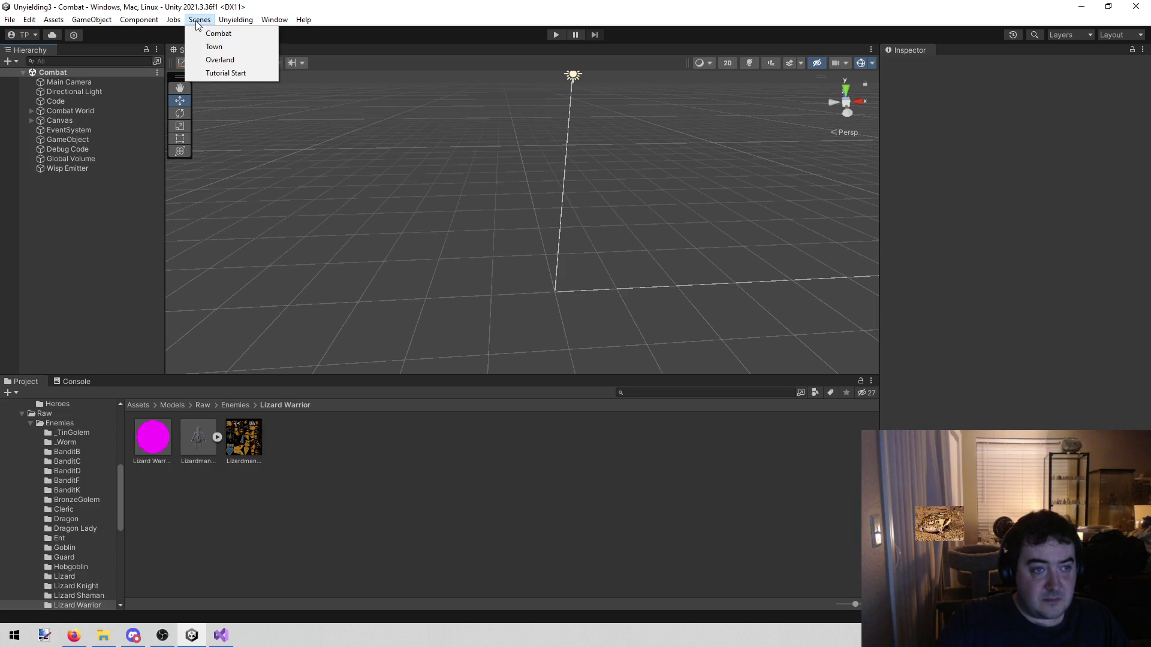
Step: Load the Tutorial Start scene, check Firefox, and orbit the empty grid
{"action": "left_click", "coordinate": [214, 73]}
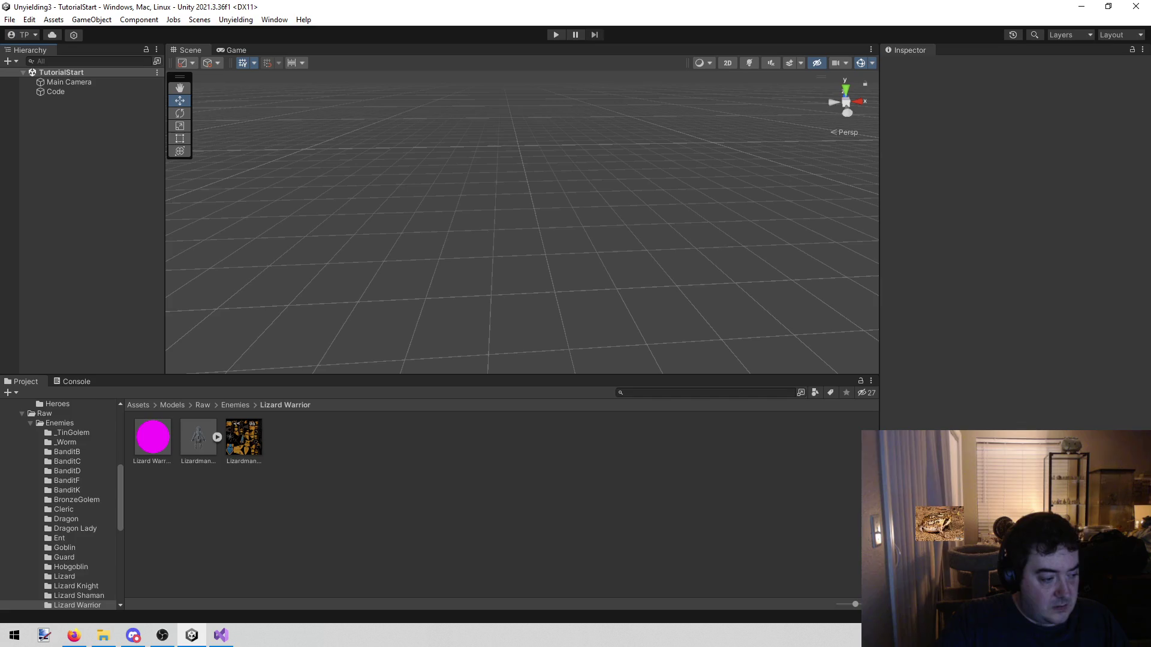
{"action": "key", "text": "alt+Tab"}
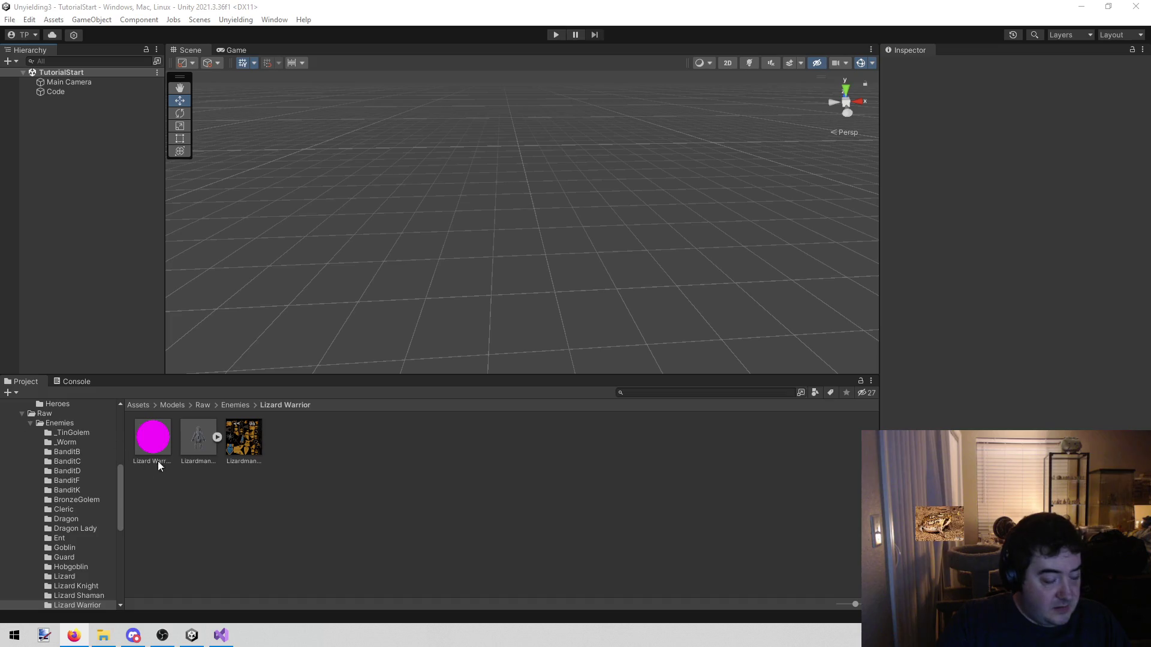
{"action": "mouse_move", "coordinate": [502, 170]}
{"action": "left_mouse_down"}
{"action": "mouse_move", "coordinate": [509, 206]}
{"action": "mouse_move", "coordinate": [344, 239]}
{"action": "mouse_move", "coordinate": [1040, 150]}
{"action": "mouse_move", "coordinate": [521, 179]}
{"action": "mouse_move", "coordinate": [637, 161]}
{"action": "mouse_move", "coordinate": [550, 174]}
{"action": "mouse_move", "coordinate": [518, 144]}
{"action": "mouse_move", "coordinate": [516, 108]}
{"action": "mouse_move", "coordinate": [530, 111]}
{"action": "left_mouse_up"}
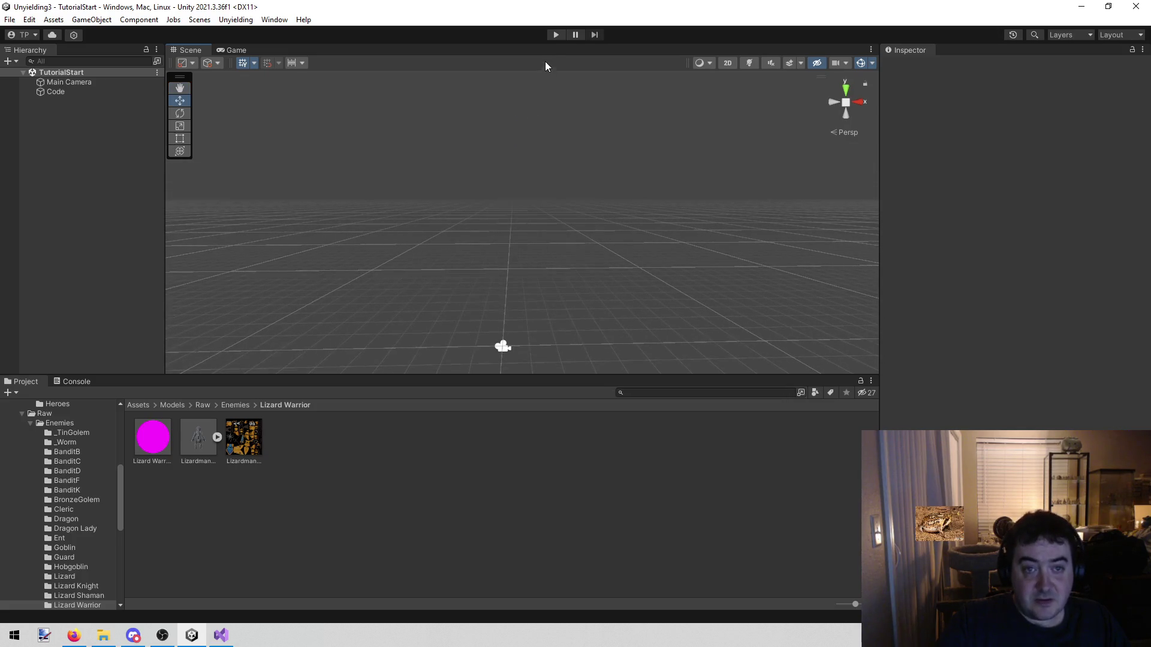
Step: Start the game and view the Combat board's heroes and enemies in the Scene tab
{"action": "left_click", "coordinate": [556, 34]}
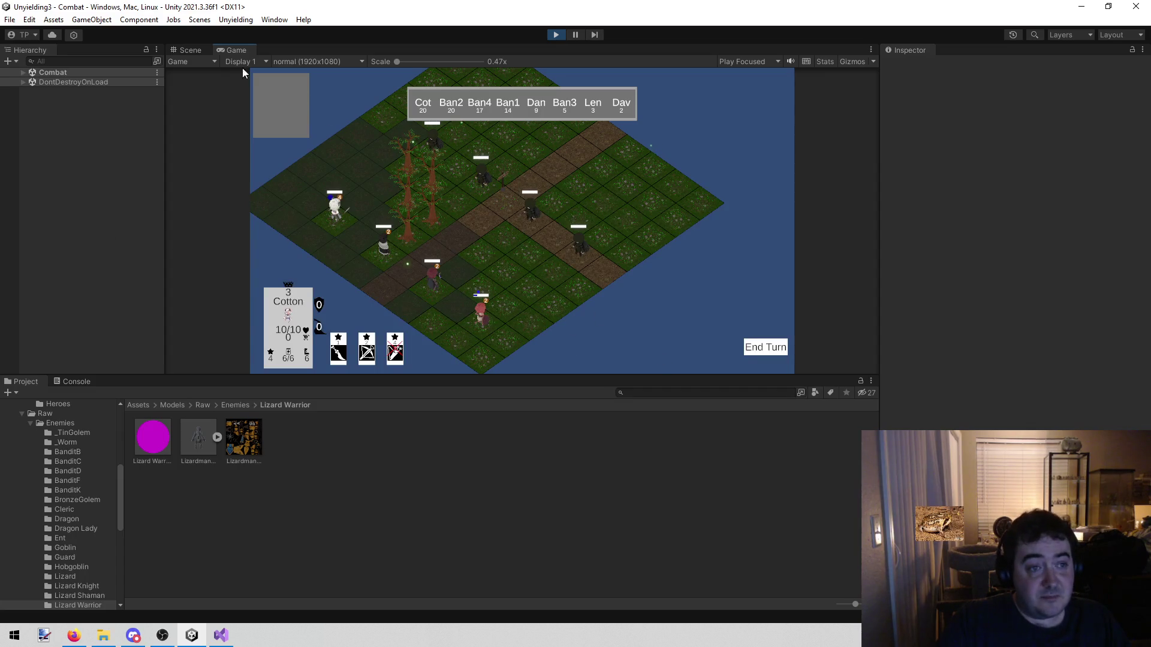
{"action": "left_click", "coordinate": [188, 48]}
{"action": "mouse_move", "coordinate": [492, 172]}
{"action": "left_mouse_down"}
{"action": "mouse_move", "coordinate": [192, 229]}
{"action": "mouse_move", "coordinate": [790, 225]}
{"action": "mouse_move", "coordinate": [145, 211]}
{"action": "mouse_move", "coordinate": [174, 196]}
{"action": "left_mouse_up"}
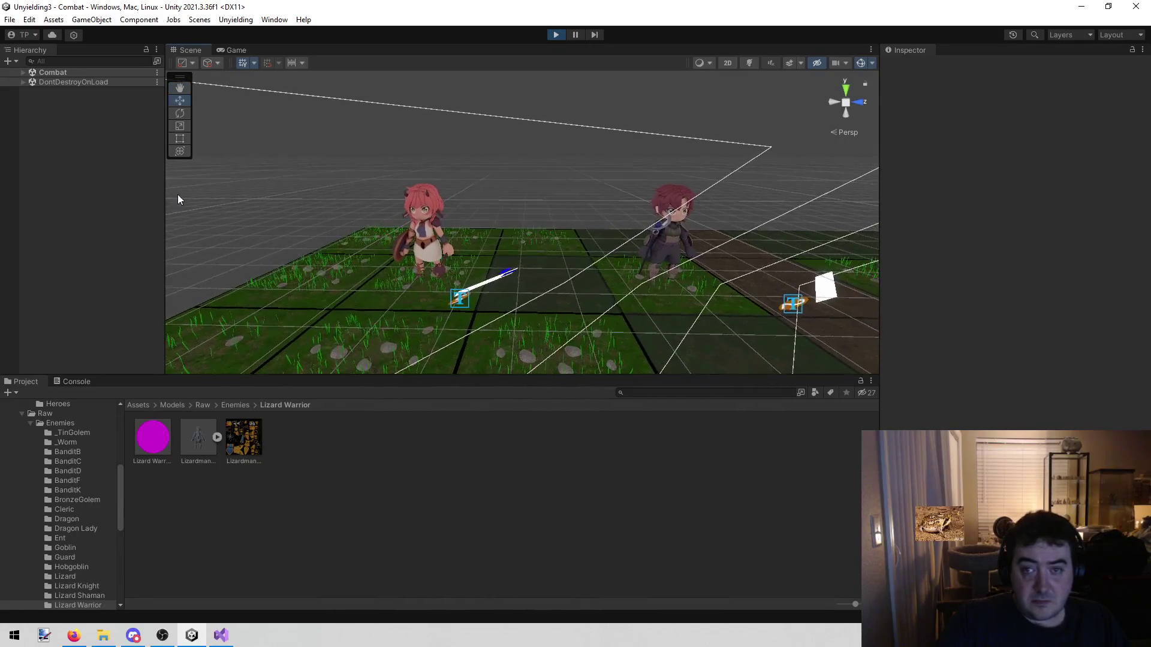
Step: Hide gizmos, fly to the pink-haired character, and capture a close-up screenshot of her
{"action": "left_click", "coordinate": [860, 62]}
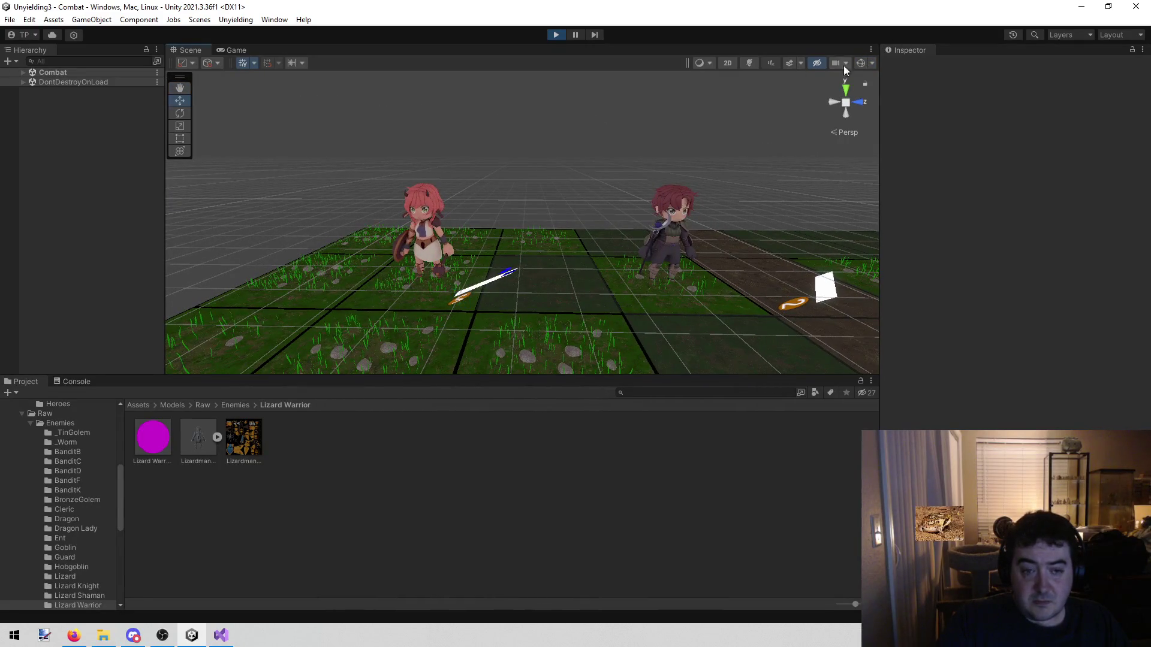
{"action": "mouse_move", "coordinate": [598, 128]}
{"action": "left_mouse_down"}
{"action": "mouse_move", "coordinate": [602, 157]}
{"action": "mouse_move", "coordinate": [612, 118]}
{"action": "mouse_move", "coordinate": [581, 186]}
{"action": "mouse_move", "coordinate": [610, 113]}
{"action": "left_mouse_up"}
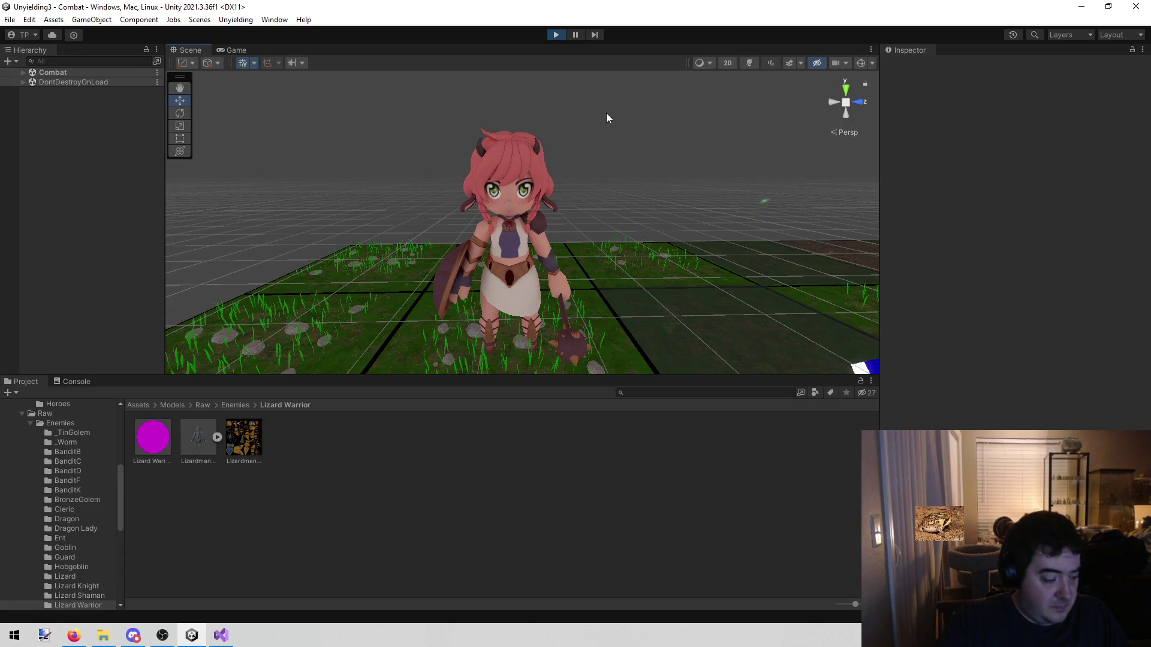
{"action": "key", "text": "Print"}
{"action": "mouse_move", "coordinate": [575, 111]}
{"action": "left_mouse_down"}
{"action": "mouse_move", "coordinate": [452, 244]}
{"action": "mouse_move", "coordinate": [417, 372]}
{"action": "left_mouse_up"}
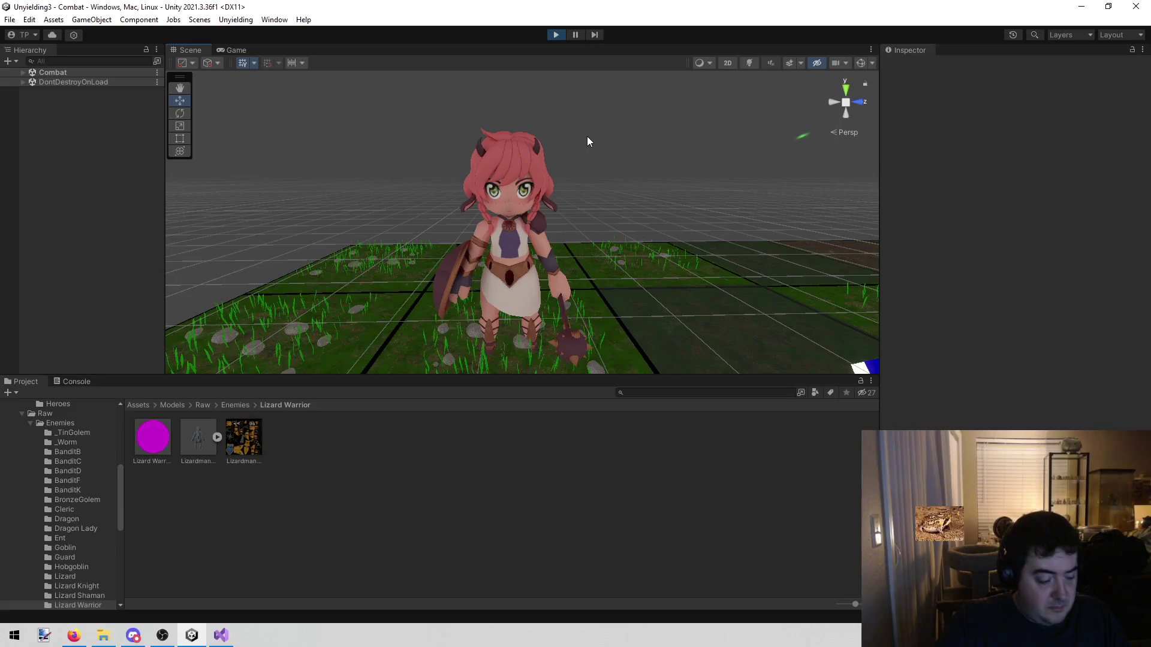
{"action": "key", "text": "Print"}
{"action": "mouse_move", "coordinate": [607, 114]}
{"action": "left_mouse_down"}
{"action": "mouse_move", "coordinate": [488, 249]}
{"action": "mouse_move", "coordinate": [406, 390]}
{"action": "mouse_move", "coordinate": [422, 375]}
{"action": "left_mouse_up"}
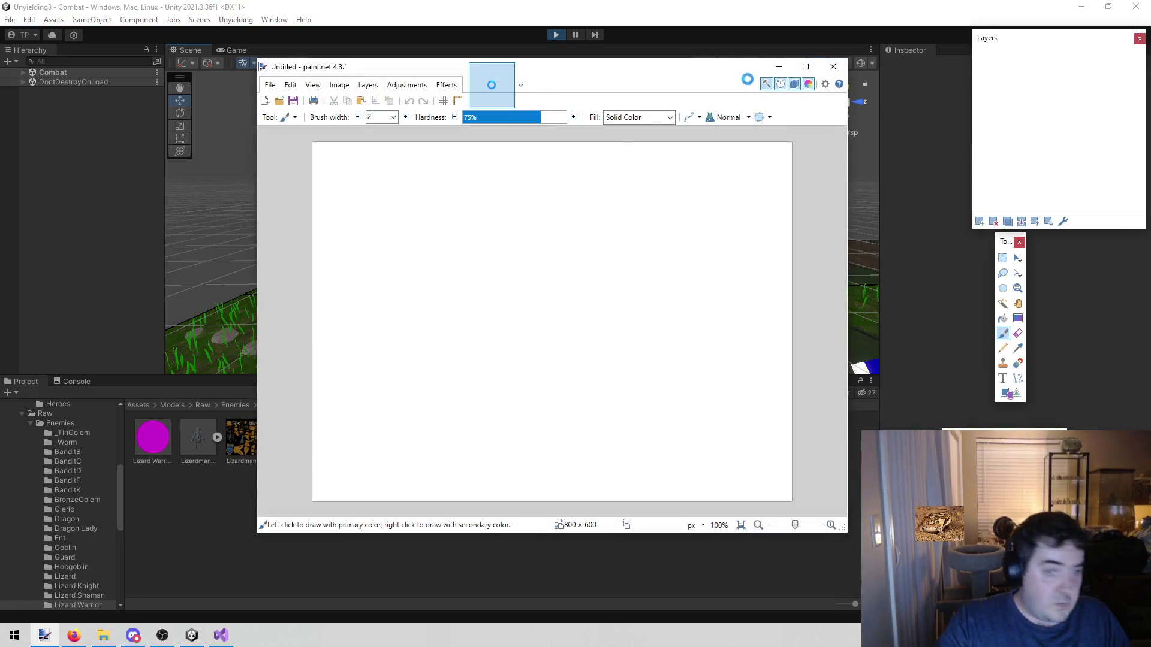
Step: Paste the pink-haired shot into paint.net, then capture the staff-wielding red-haired character
{"action": "key", "text": "alt+Tab"}
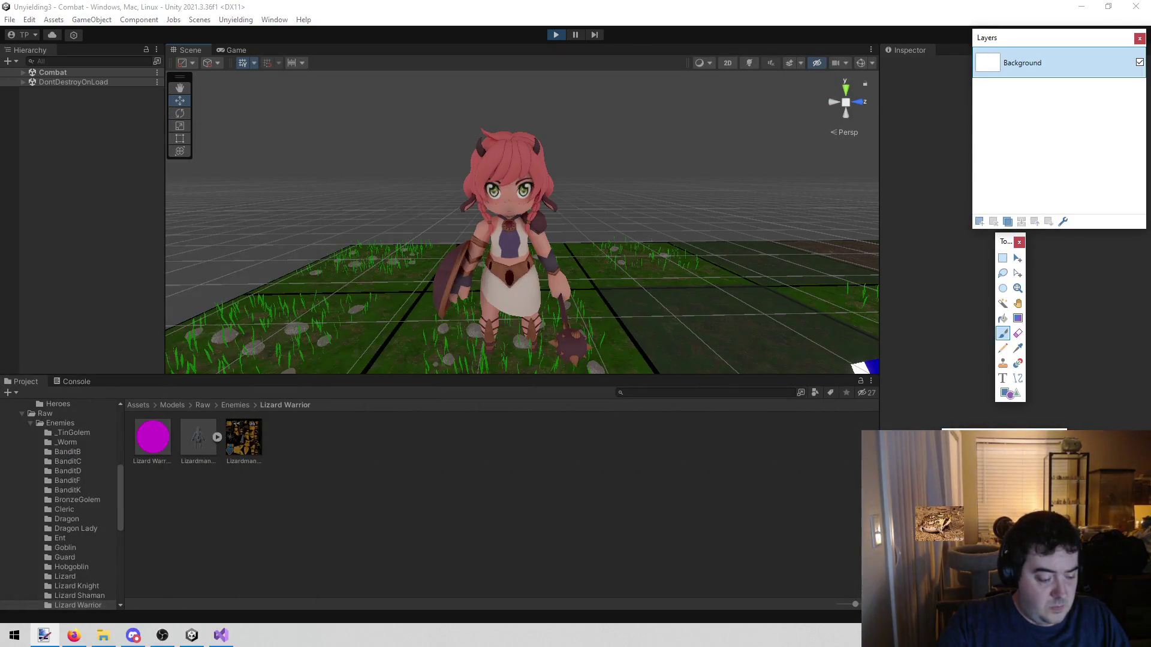
{"action": "key", "text": "ctrl+v"}
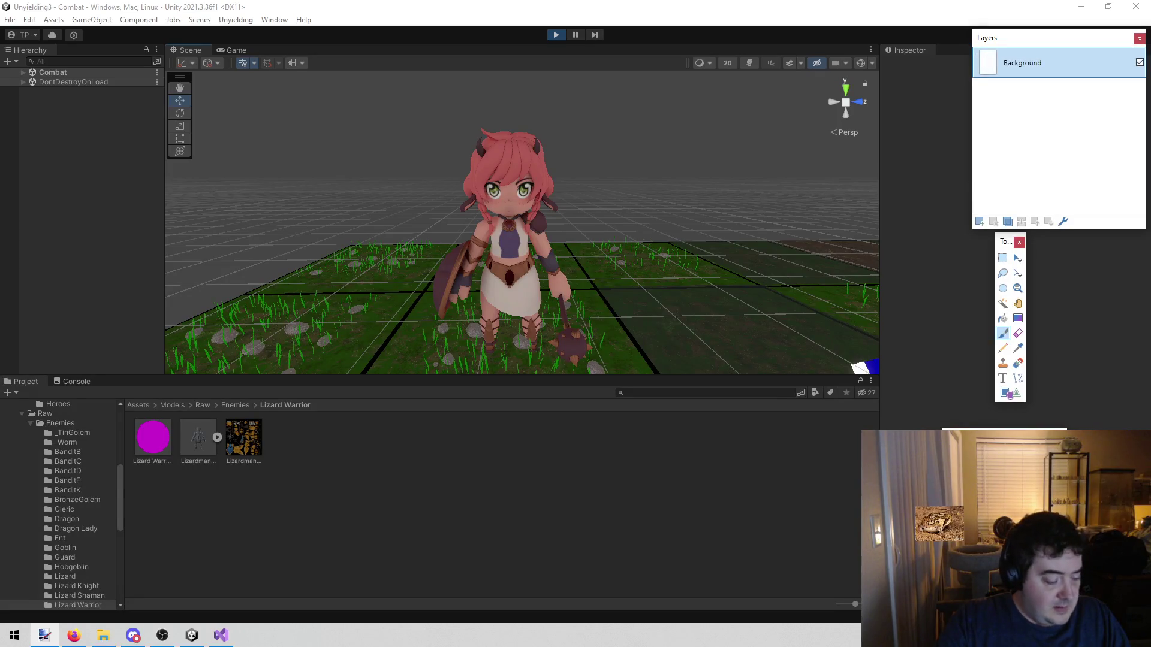
{"action": "mouse_move", "coordinate": [351, 63]}
{"action": "left_mouse_down"}
{"action": "mouse_move", "coordinate": [382, 71]}
{"action": "mouse_move", "coordinate": [325, 70]}
{"action": "mouse_move", "coordinate": [349, 78]}
{"action": "left_mouse_up"}
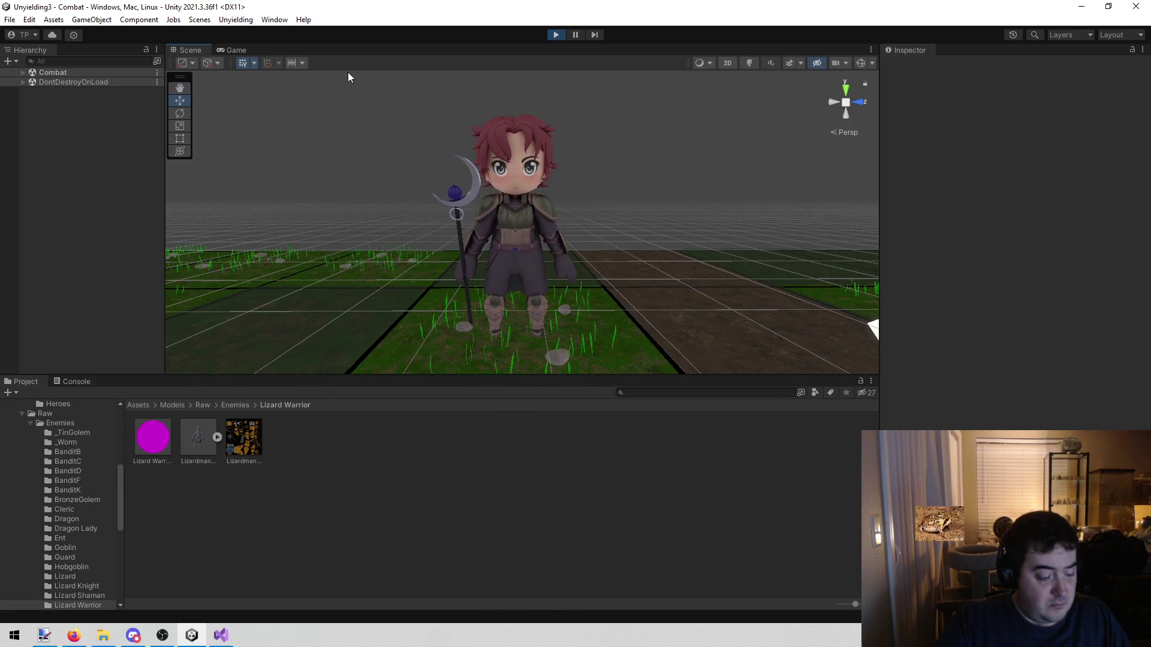
{"action": "key", "text": "shift+super+s"}
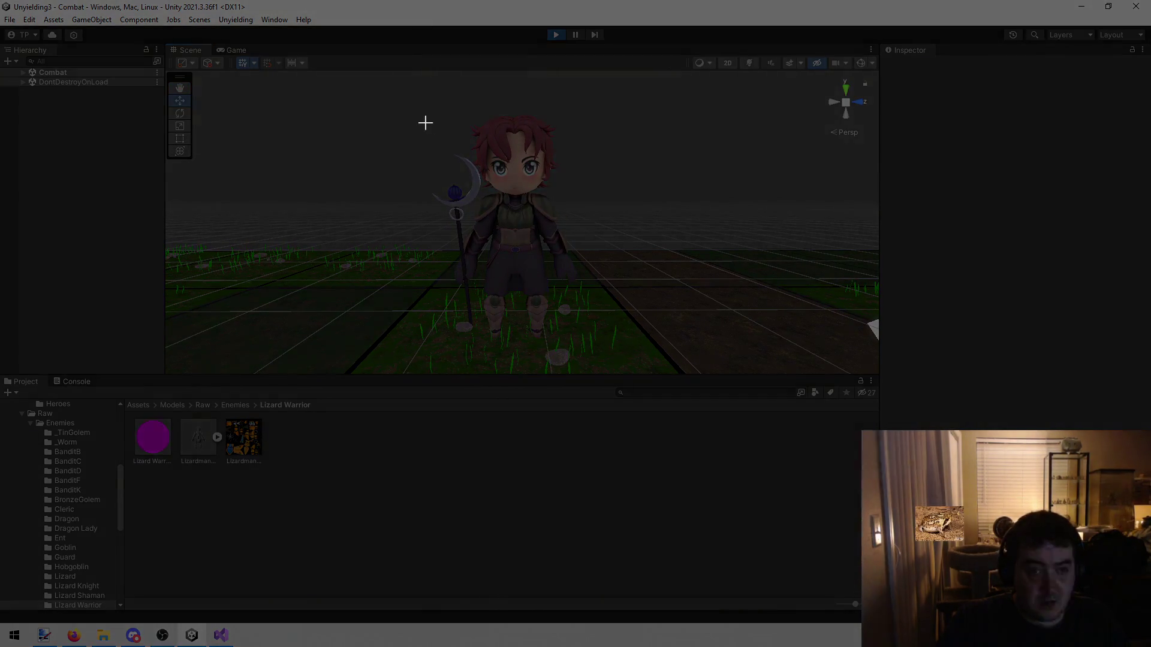
{"action": "mouse_move", "coordinate": [419, 103]}
{"action": "left_mouse_down"}
{"action": "mouse_move", "coordinate": [566, 204]}
{"action": "mouse_move", "coordinate": [600, 347]}
{"action": "left_mouse_up"}
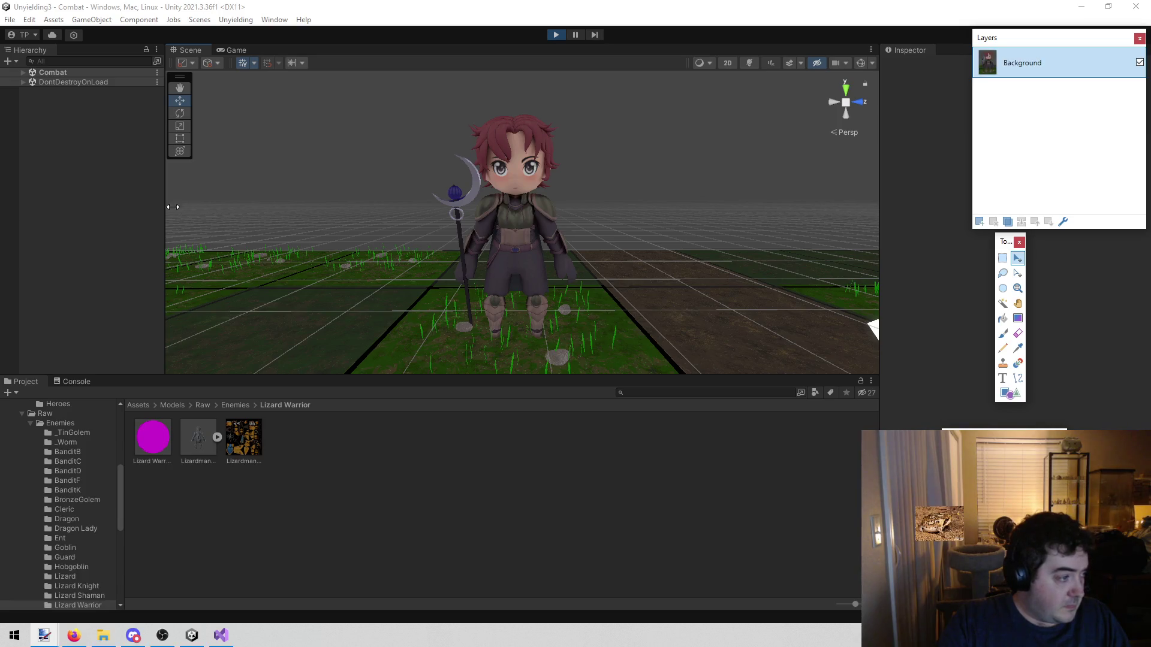
{"action": "mouse_move", "coordinate": [358, 96]}
{"action": "left_mouse_down"}
{"action": "mouse_move", "coordinate": [465, 103]}
{"action": "mouse_move", "coordinate": [488, 91]}
{"action": "mouse_move", "coordinate": [1015, 60]}
{"action": "left_mouse_up"}
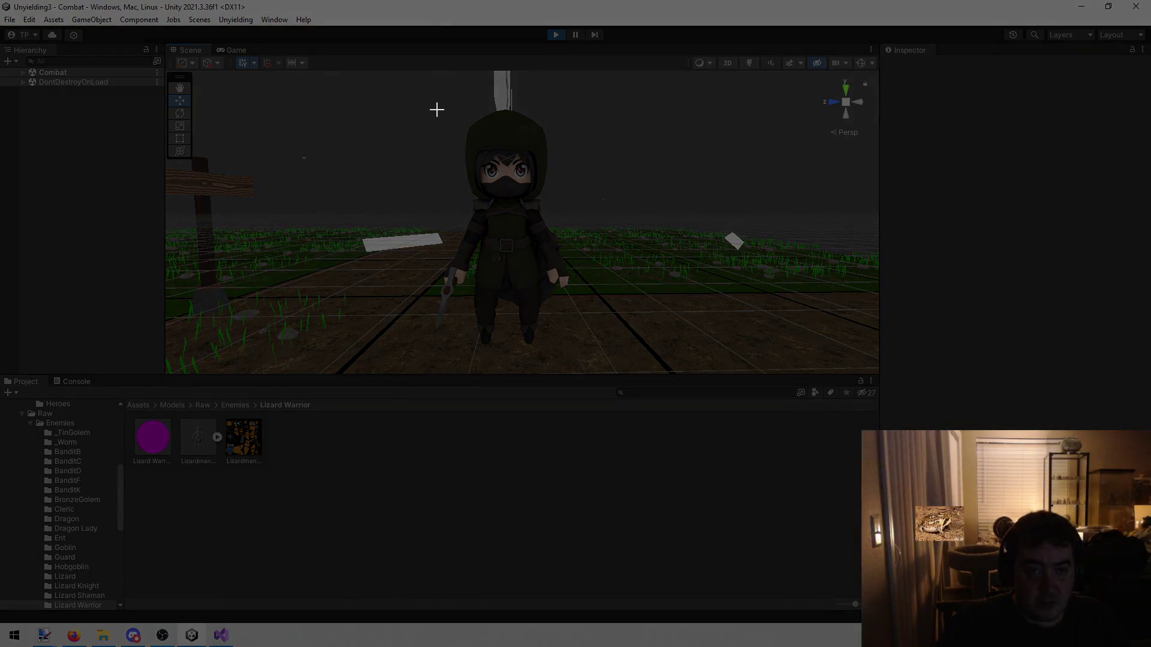
Step: Capture the hooded, masked character, then exit Play mode back to Tutorial Start
{"action": "mouse_move", "coordinate": [436, 109]}
{"action": "left_mouse_down"}
{"action": "mouse_move", "coordinate": [591, 134]}
{"action": "mouse_move", "coordinate": [581, 355]}
{"action": "left_mouse_up"}
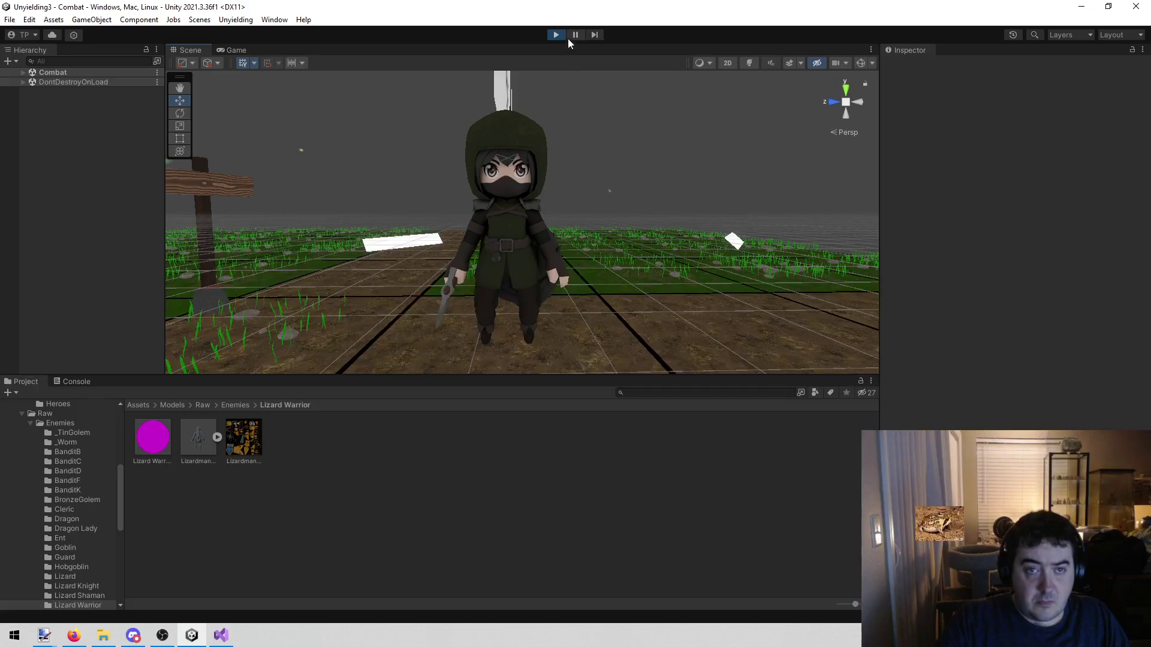
{"action": "key", "text": "ctrl+p"}
{"action": "key", "text": "alt+Tab"}
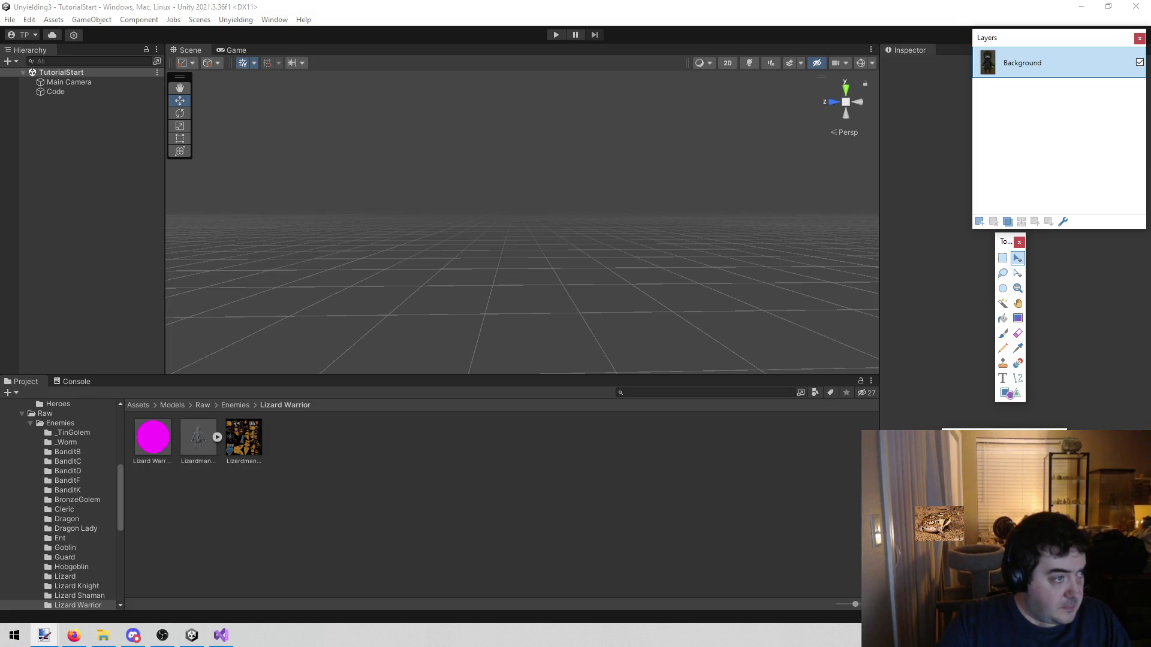
Step: Bring todo.txt to the front and delete line 95, 'Make screen shots for art questions'
{"action": "left_click", "coordinate": [192, 635]}
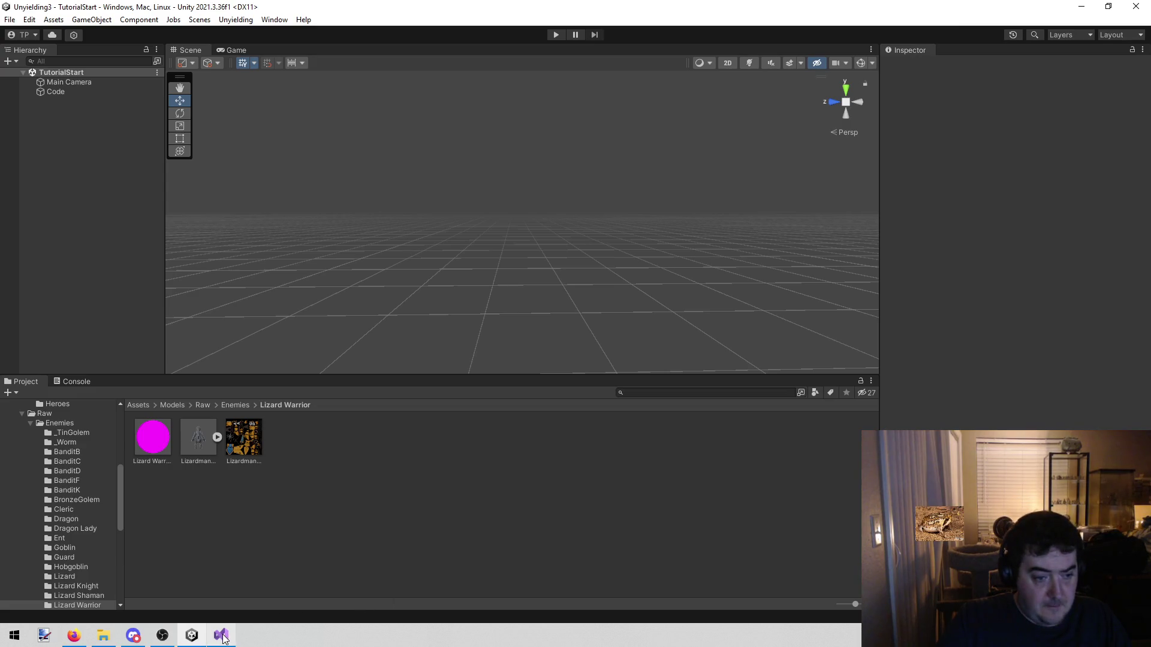
{"action": "left_click", "coordinate": [74, 636]}
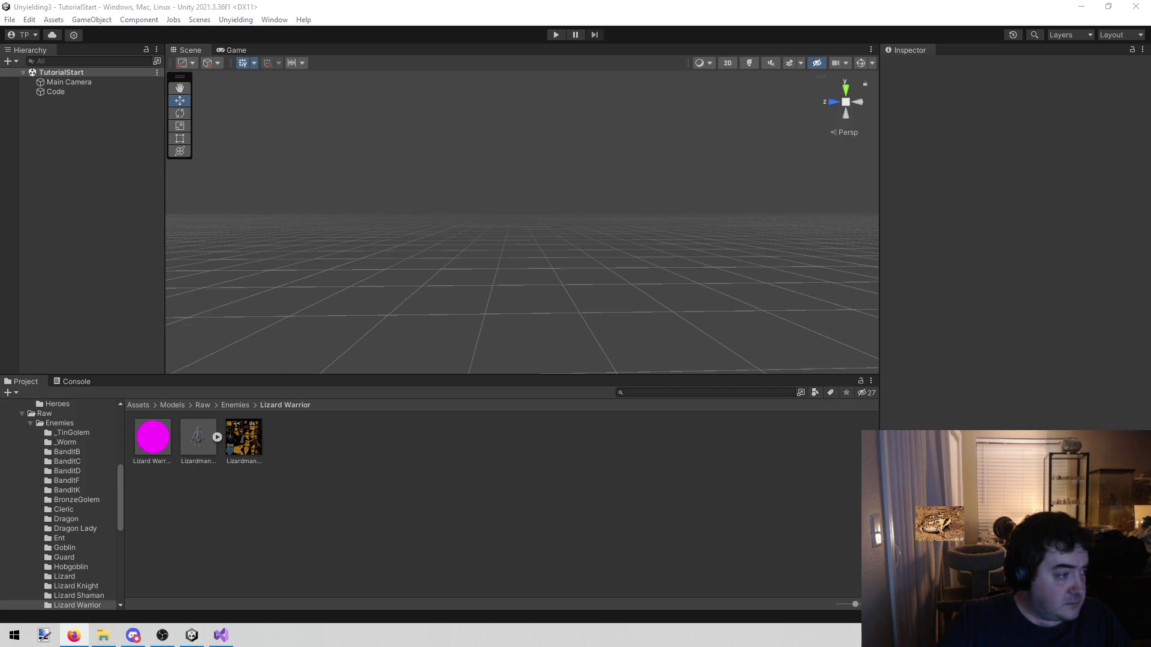
{"action": "left_click", "coordinate": [221, 635]}
{"action": "mouse_move", "coordinate": [619, 124]}
{"action": "left_mouse_down"}
{"action": "mouse_move", "coordinate": [169, 96]}
{"action": "mouse_move", "coordinate": [169, 124]}
{"action": "left_mouse_up"}
{"action": "key", "text": "BackSpace"}
{"action": "key", "text": "BackSpace"}
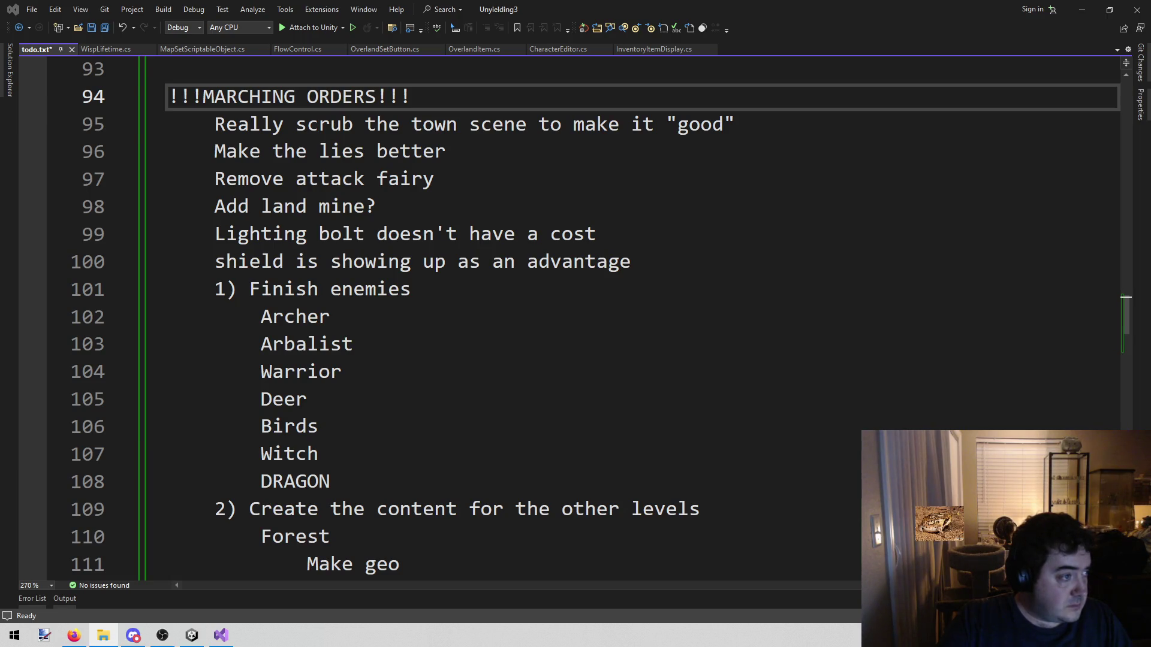
Step: Put the cursor on todo.txt's town-scene line 95, then return to the Unity editor
{"action": "key", "text": "alt+Tab"}
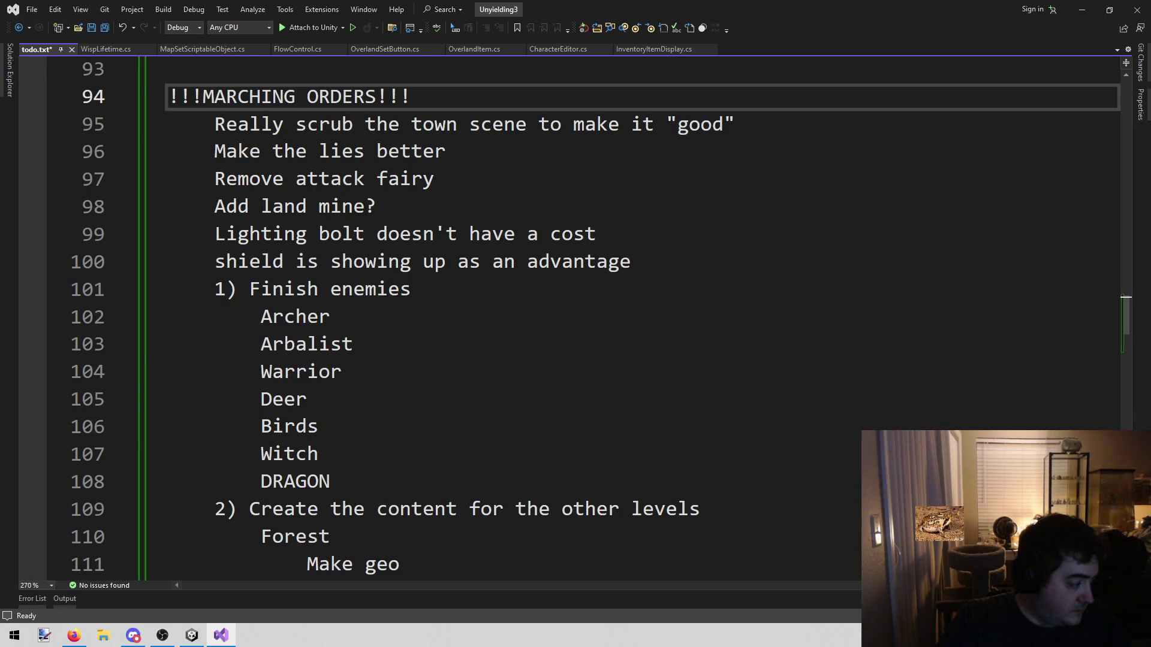
{"action": "left_click", "coordinate": [433, 130]}
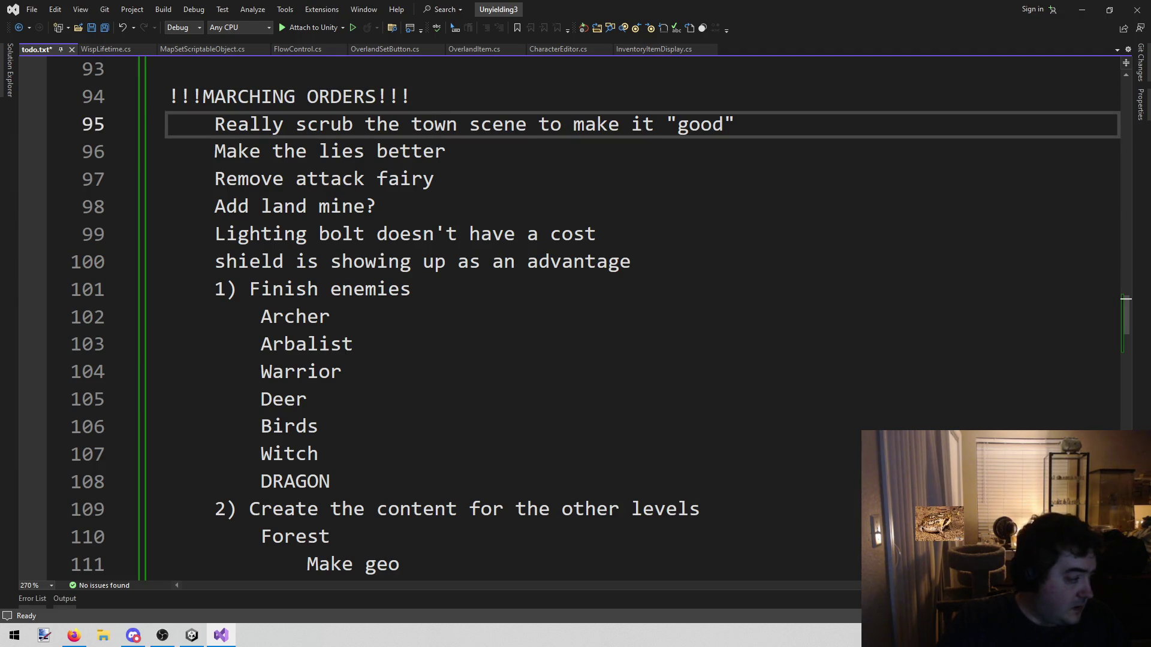
{"action": "key", "text": "alt+Tab"}
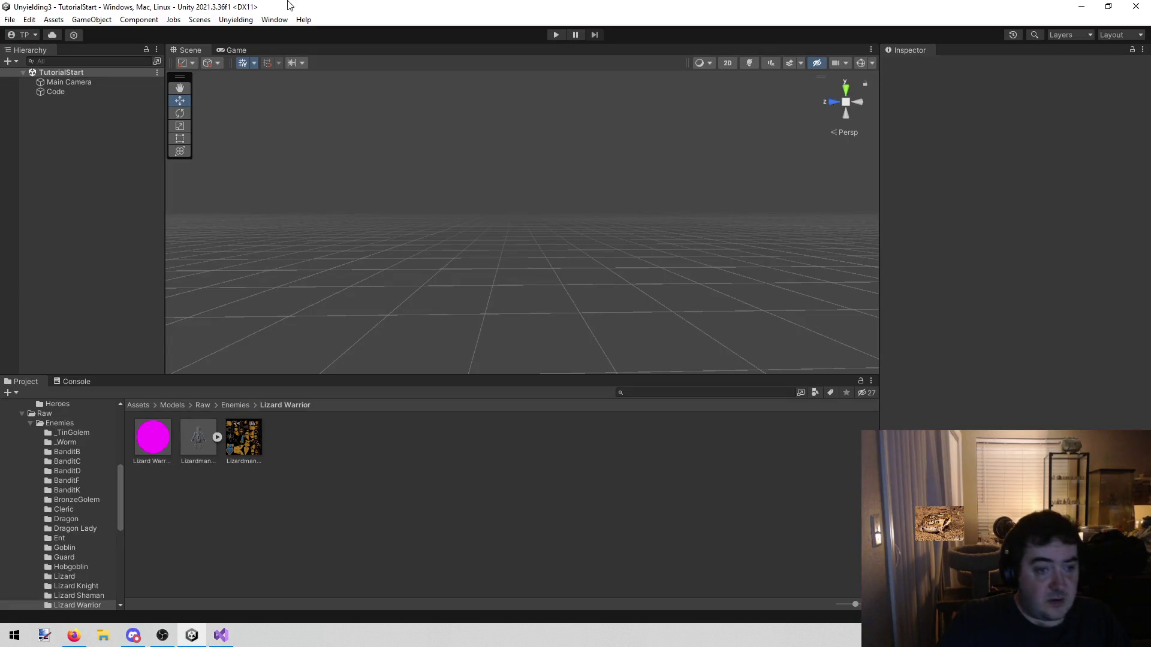
{"action": "left_click", "coordinate": [236, 19]}
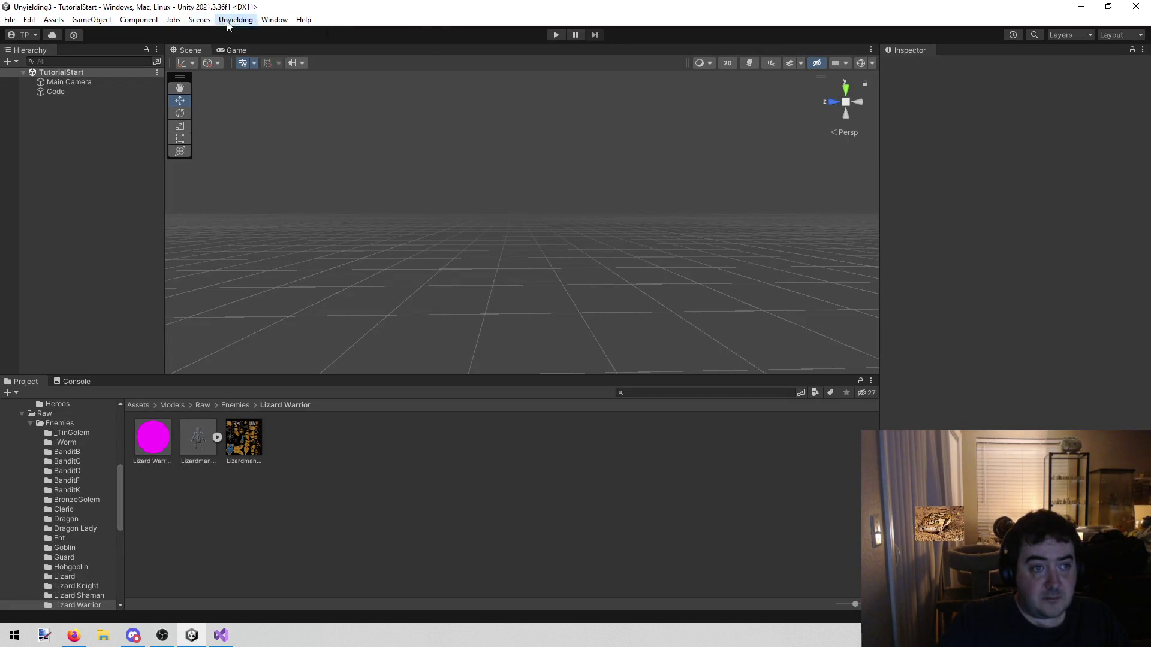
Step: Load the Town scene, frame its UI in a 2D Scene view, and start Play mode
{"action": "left_click", "coordinate": [231, 45]}
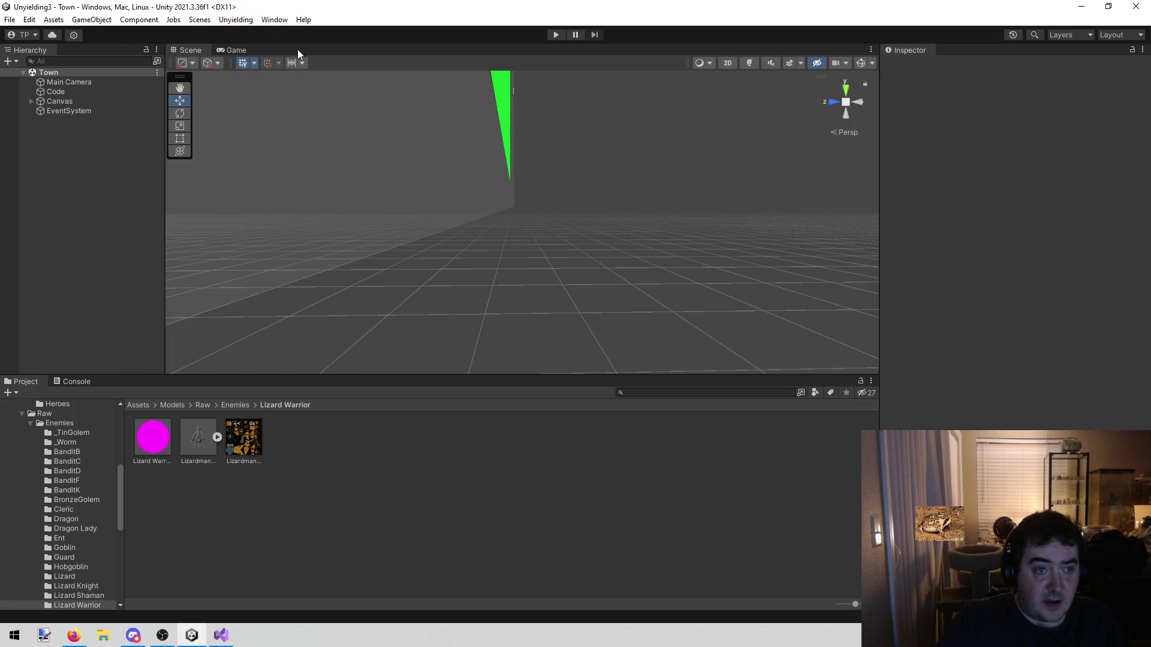
{"action": "left_click", "coordinate": [727, 62]}
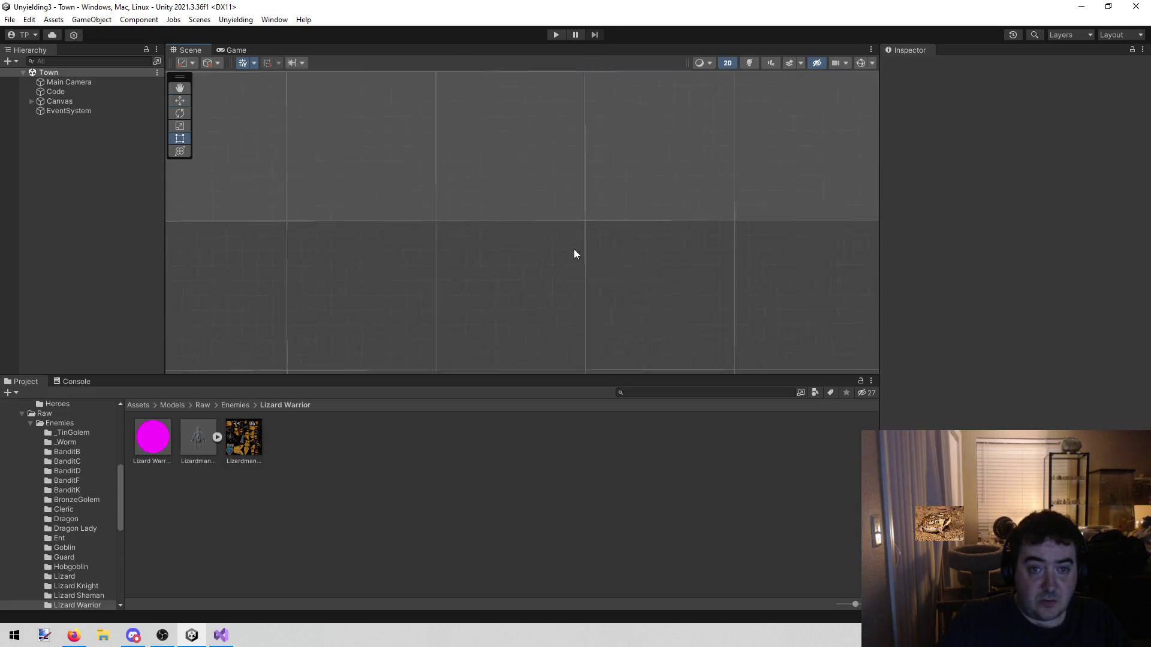
{"action": "scroll", "coordinate": [549, 257], "scroll_direction": "down", "scroll_amount": 10}
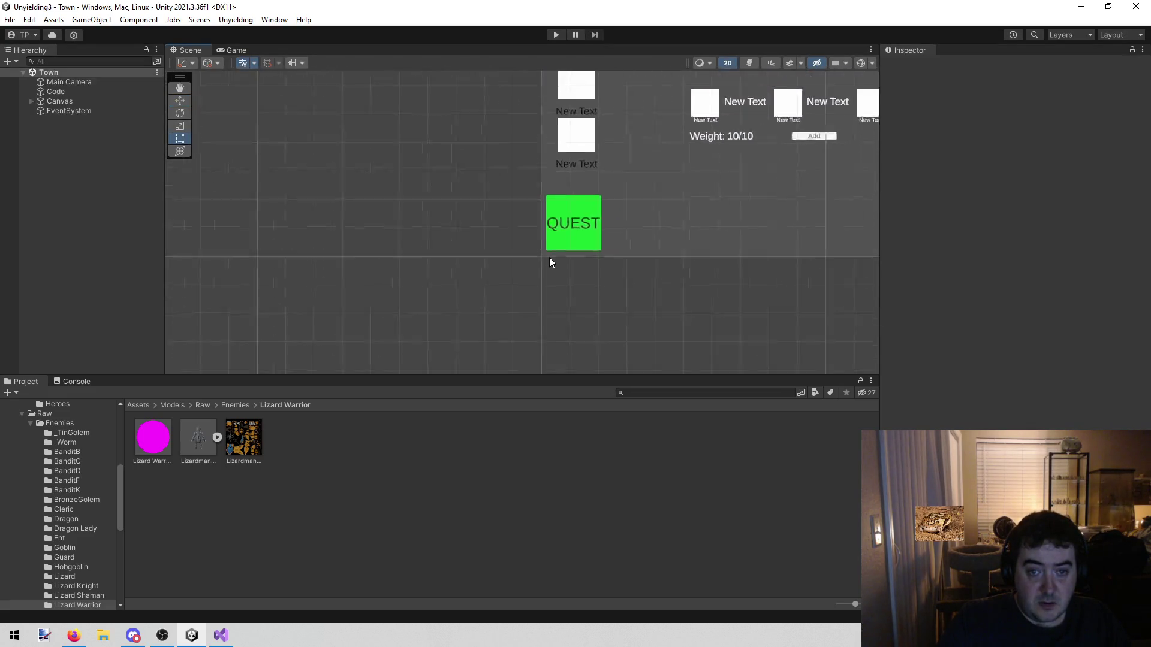
{"action": "left_click_drag", "start_coordinate": [486, 254], "coordinate": [408, 201]}
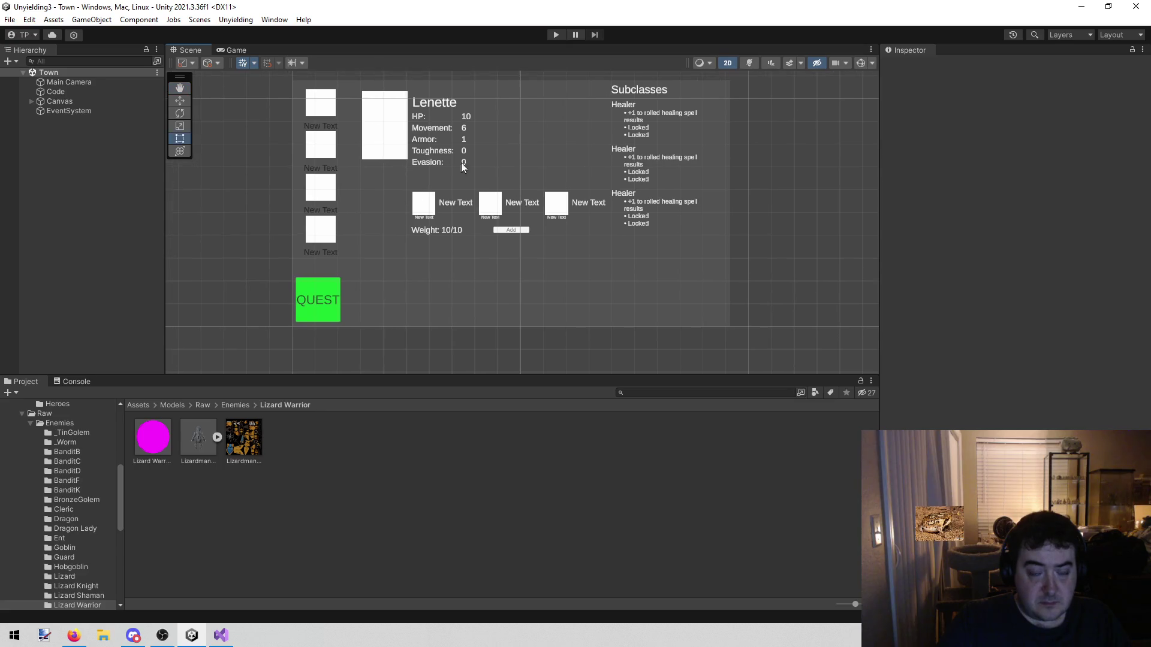
{"action": "left_click", "coordinate": [554, 34]}
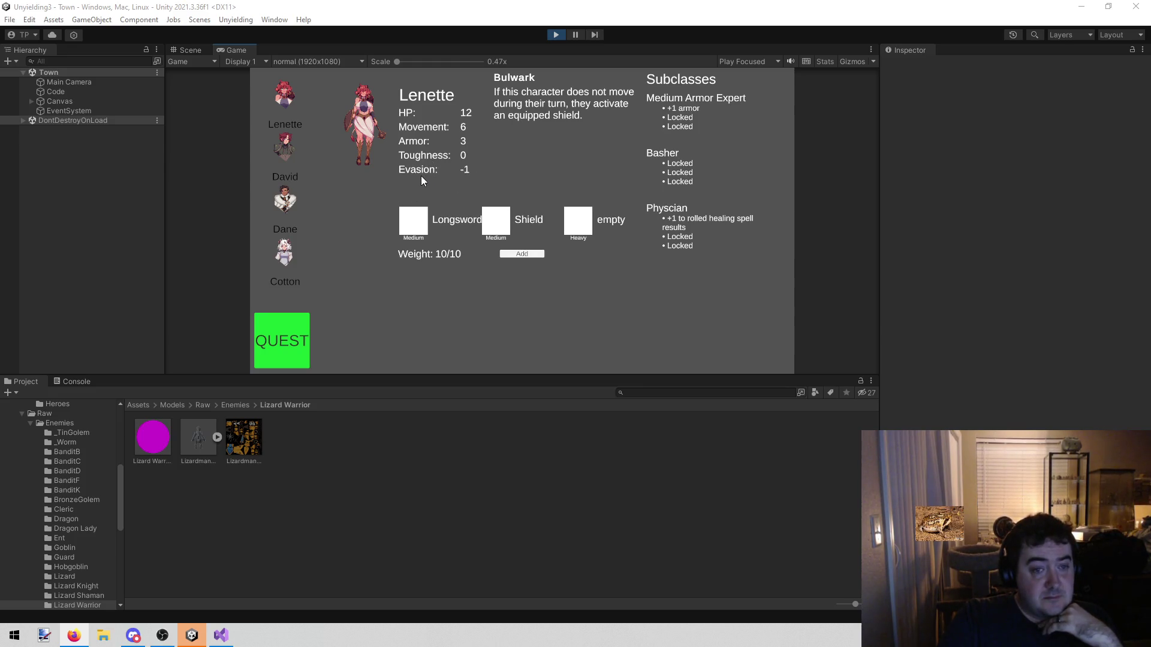
Step: Add the indented note 'Energy is missing=' below todo.txt line 95, then return to Unity
{"action": "left_click", "coordinate": [221, 636]}
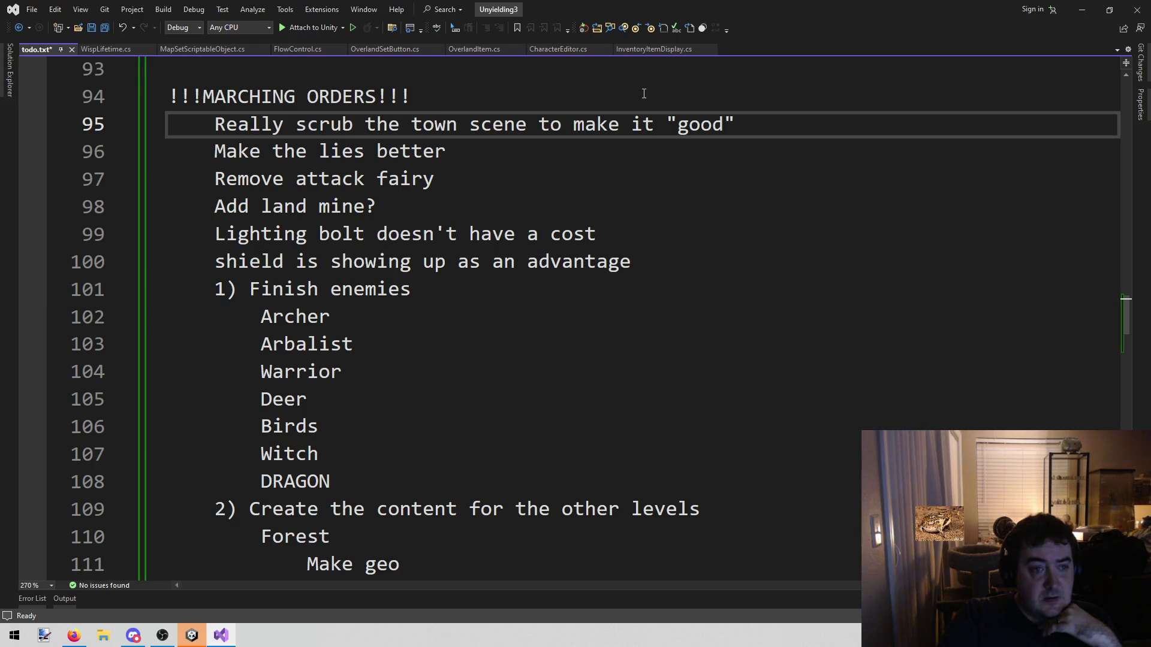
{"action": "left_click", "coordinate": [741, 116]}
{"action": "key", "text": "Return"}
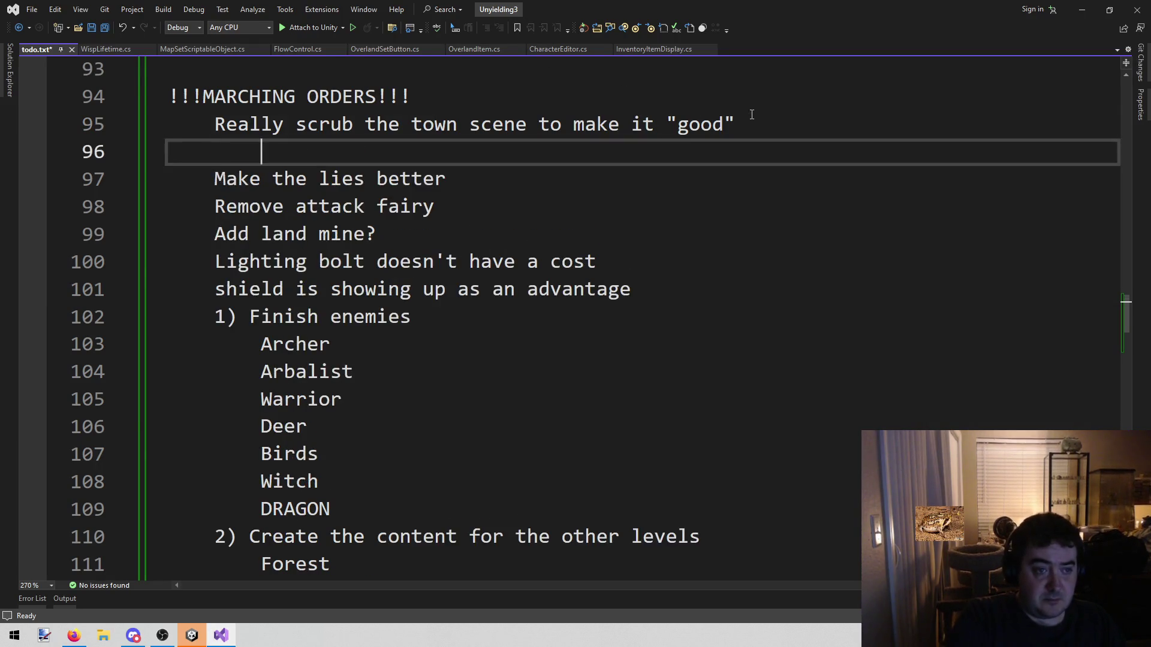
{"action": "type", "text": "Energy is missing="}
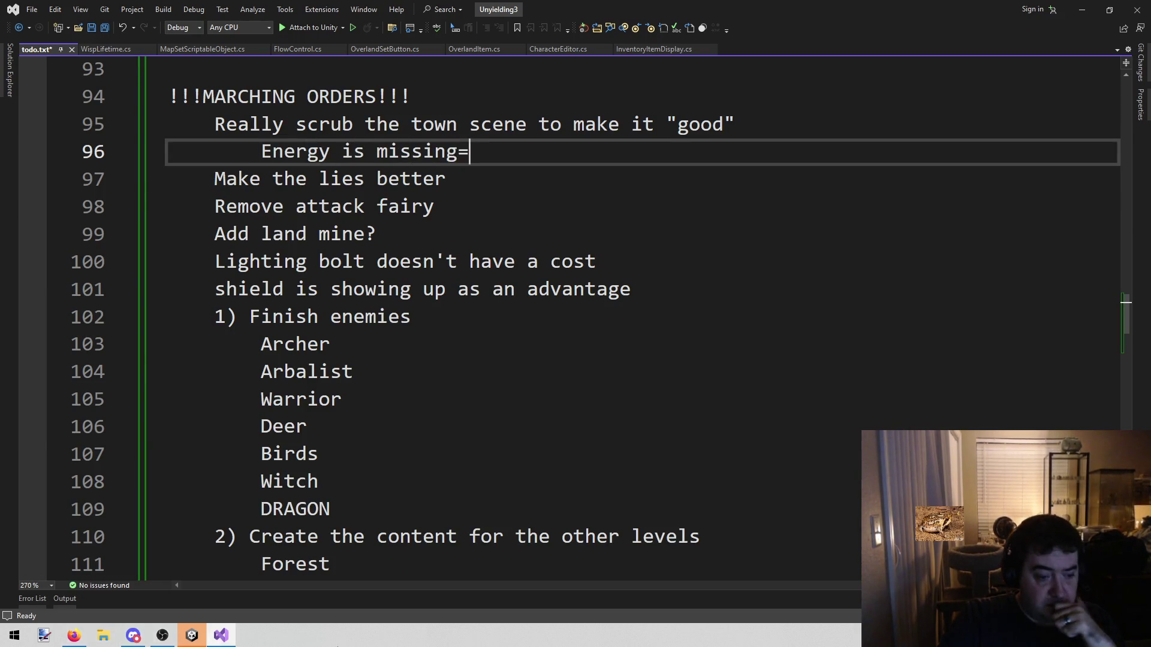
{"action": "left_click", "coordinate": [192, 635]}
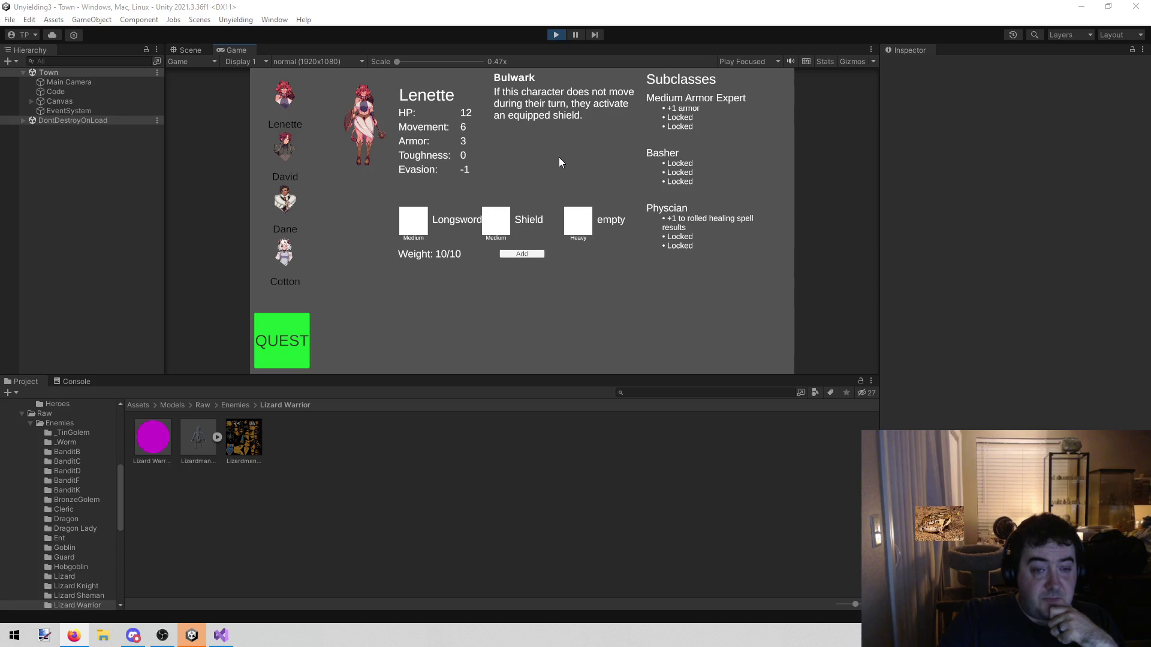
Step: Compare the item lists offered by the Longsword, Shield and Heavy slots, then return to todo.txt
{"action": "left_click", "coordinate": [420, 225]}
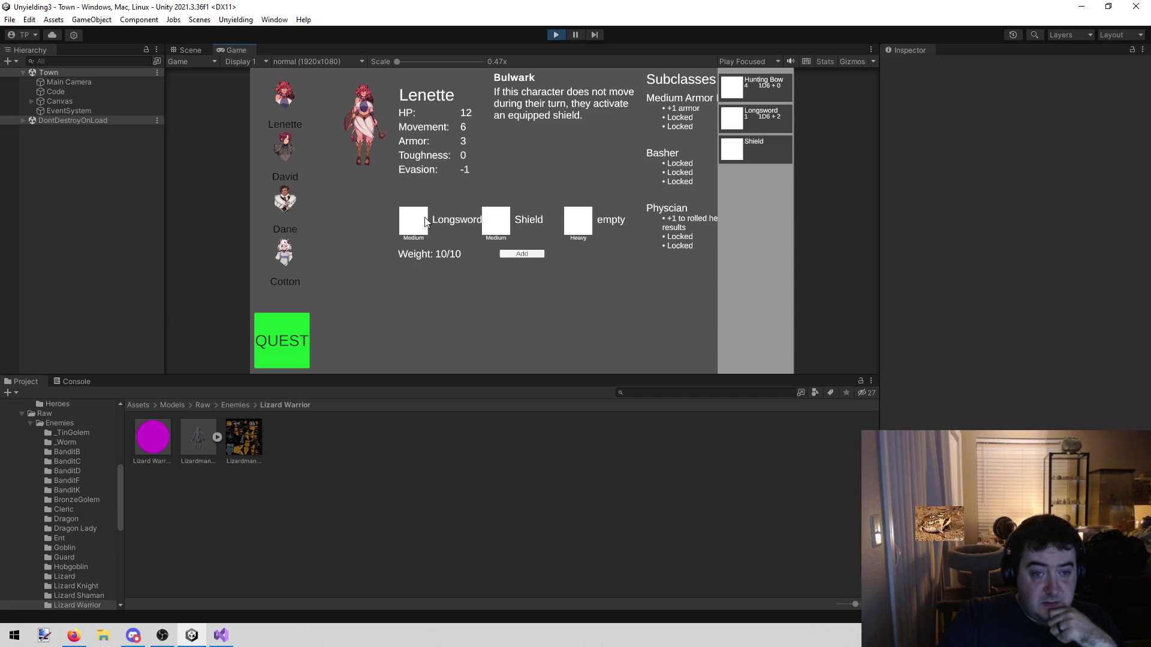
{"action": "left_click", "coordinate": [592, 226]}
{"action": "left_click", "coordinate": [497, 226]}
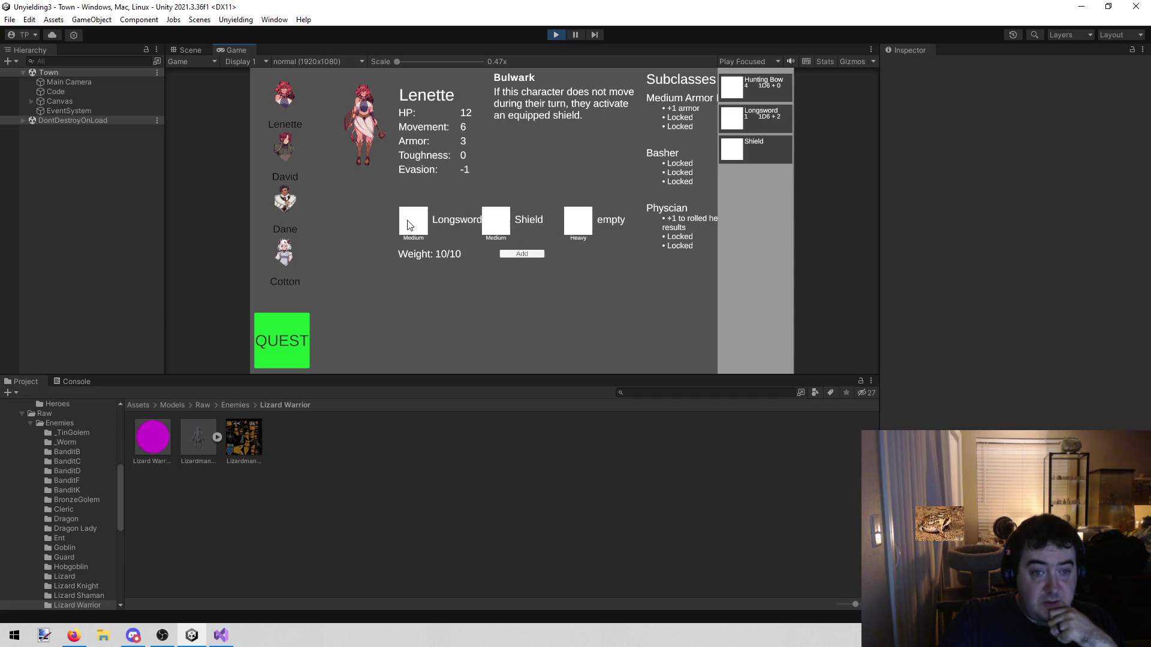
{"action": "left_click", "coordinate": [593, 227]}
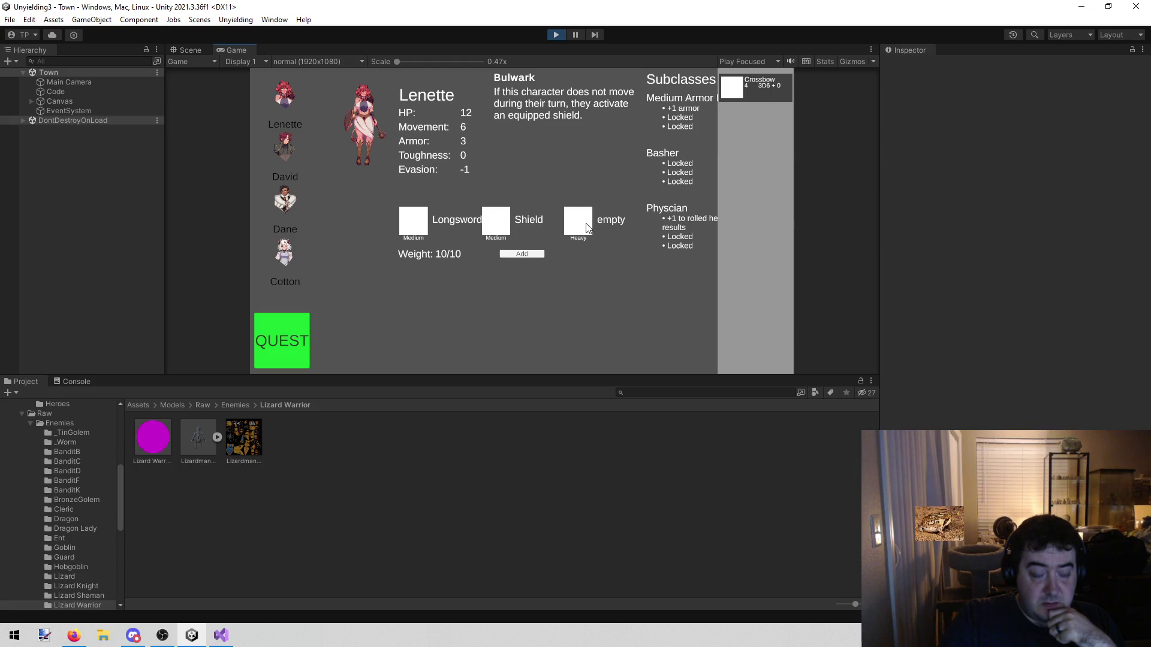
{"action": "left_click", "coordinate": [493, 226]}
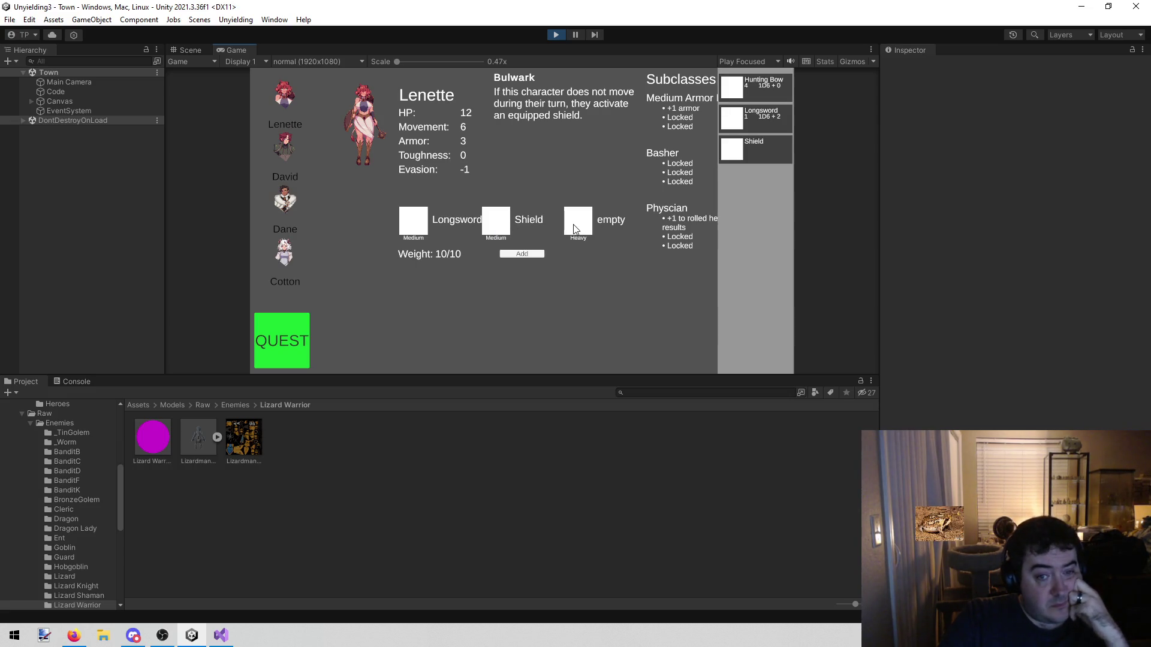
{"action": "left_click", "coordinate": [574, 228]}
{"action": "left_click", "coordinate": [500, 222]}
{"action": "left_click", "coordinate": [607, 224]}
{"action": "left_click", "coordinate": [475, 223]}
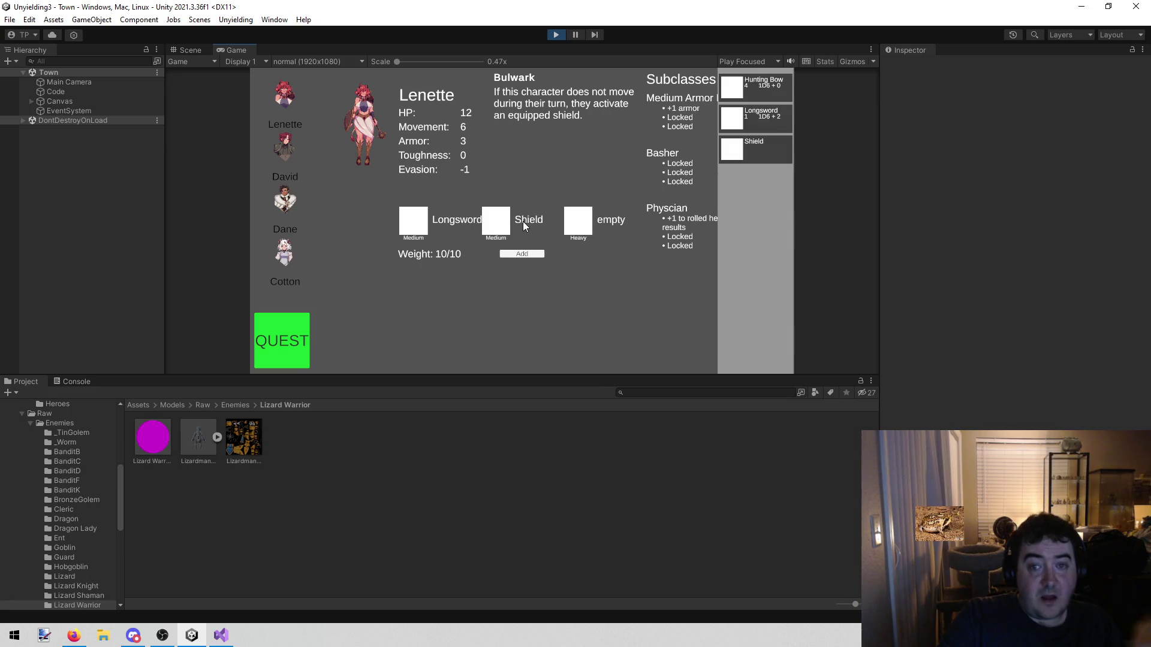
{"action": "left_click", "coordinate": [581, 226]}
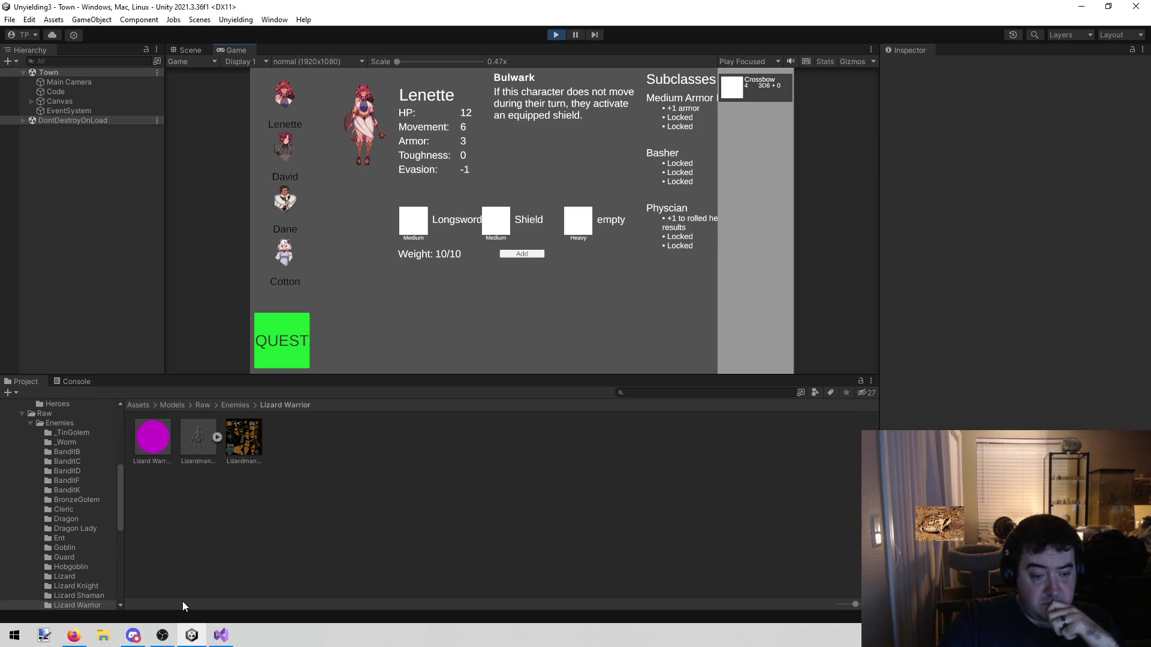
{"action": "mouse_move", "coordinate": [220, 634]}
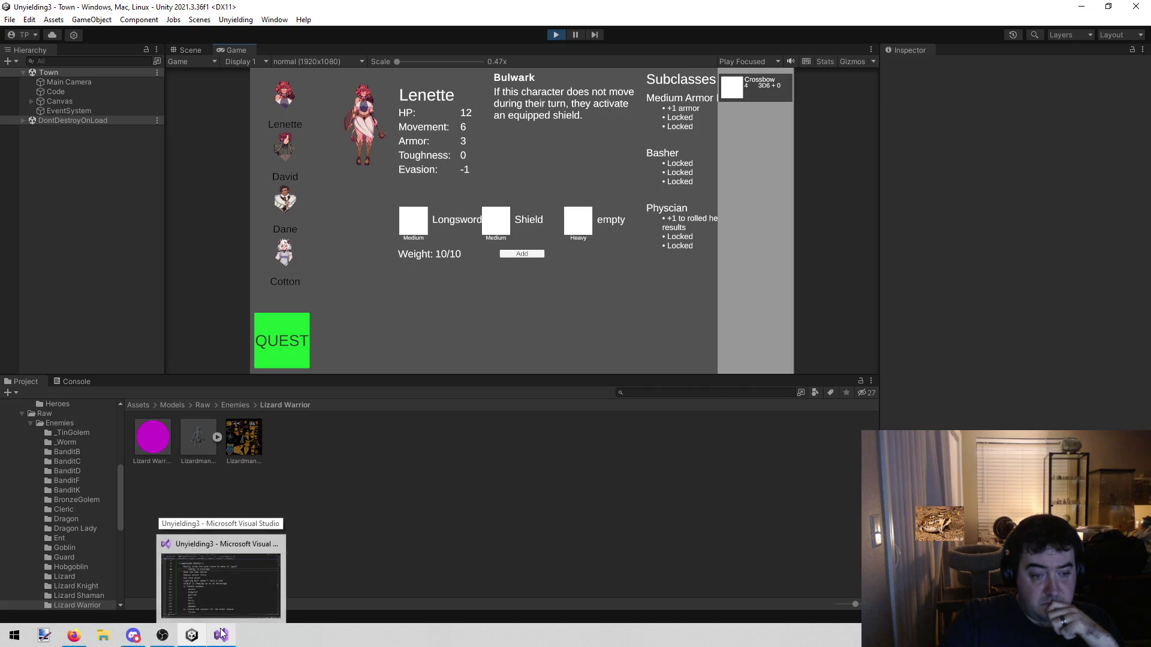
{"action": "left_click", "coordinate": [222, 634]}
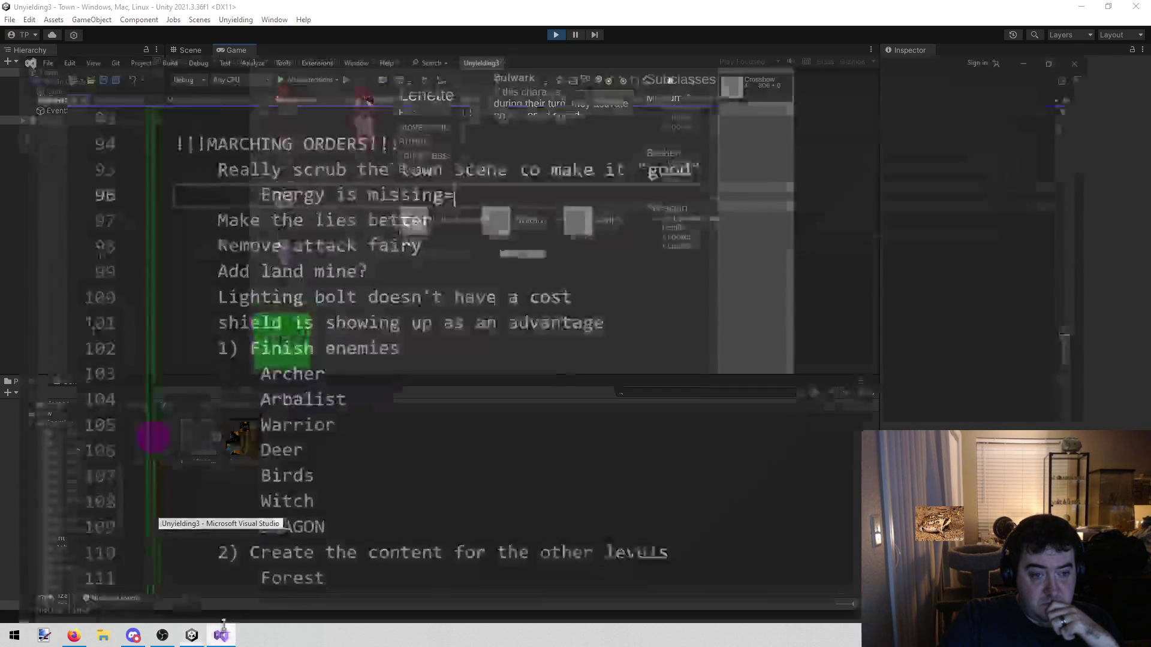
Step: Drop the stray '=' and add the note 'Weapons need base information' on a new line
{"action": "key", "text": "BackSpace"}
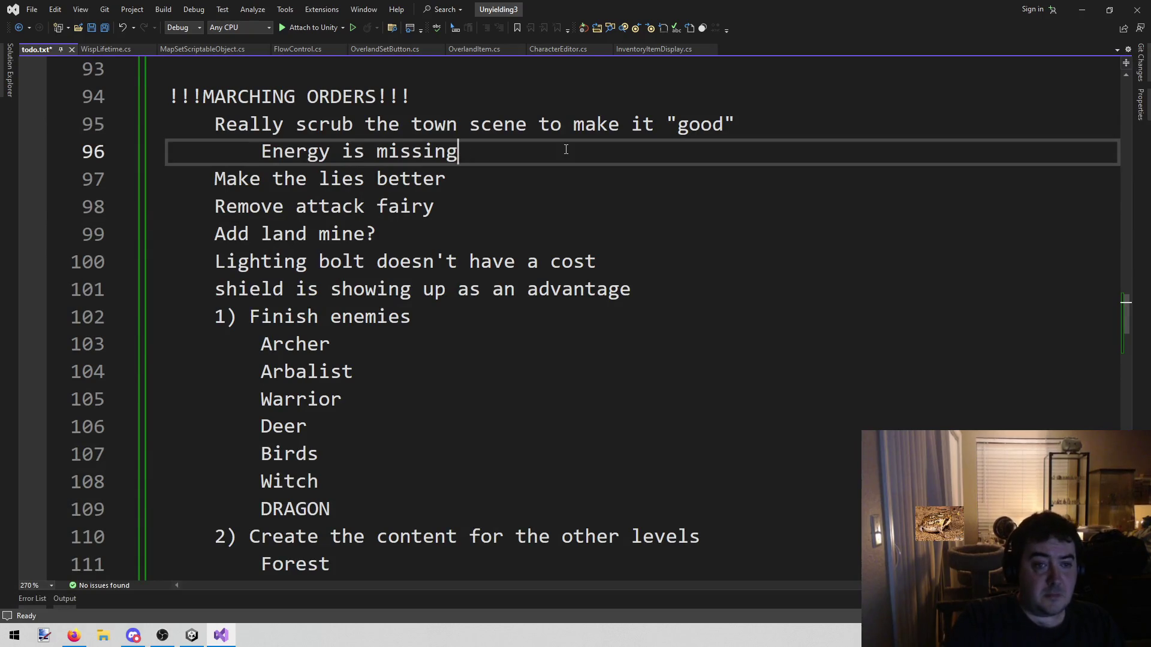
{"action": "key", "text": "Return"}
{"action": "type", "text": "Weapons needs"}
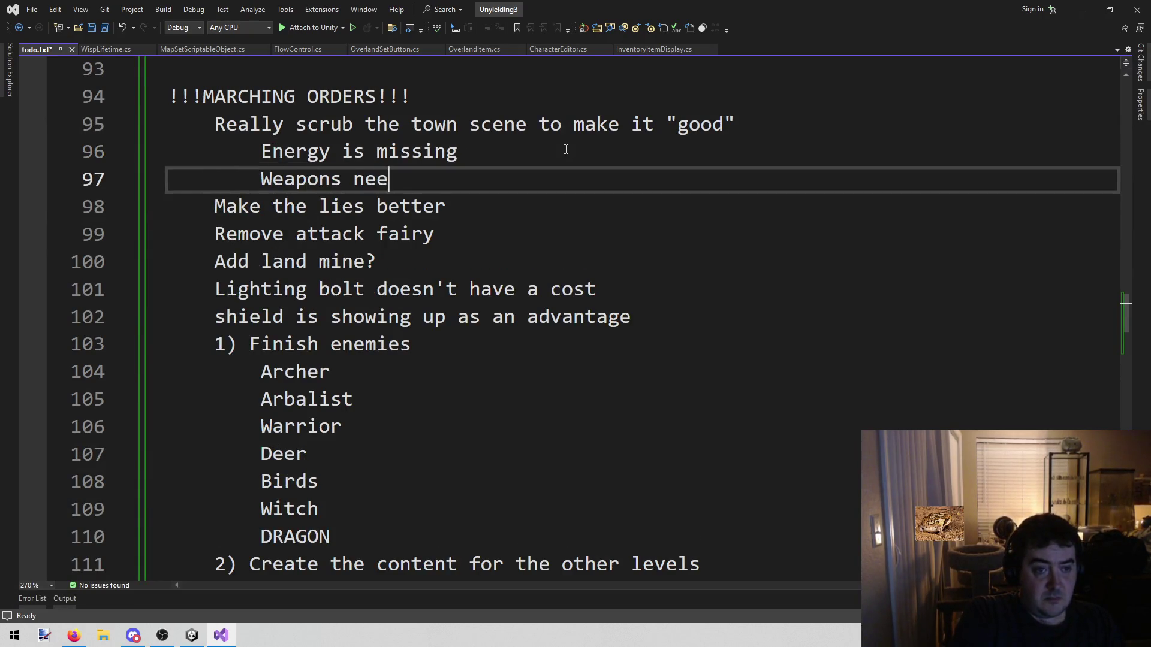
{"action": "key", "text": "BackSpace"}
{"action": "key", "text": "BackSpace"}
{"action": "type", "text": "base information in"}
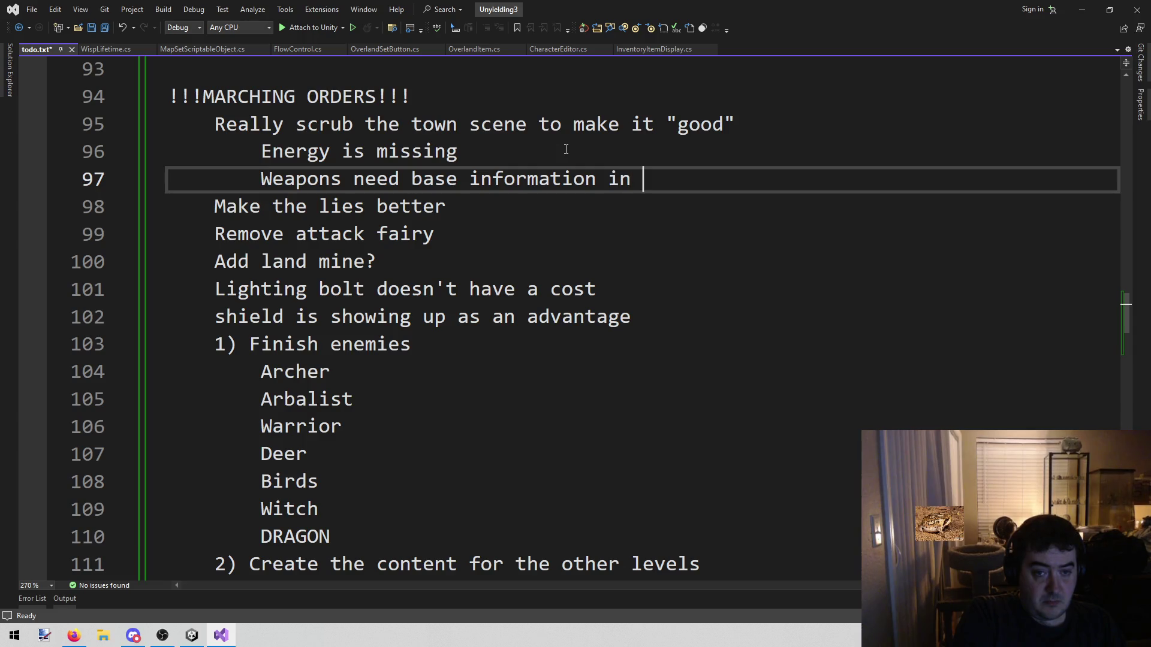
{"action": "key", "text": "BackSpace"}
{"action": "key", "text": "BackSpace"}
{"action": "key", "text": "BackSpace"}
{"action": "key", "text": "Return"}
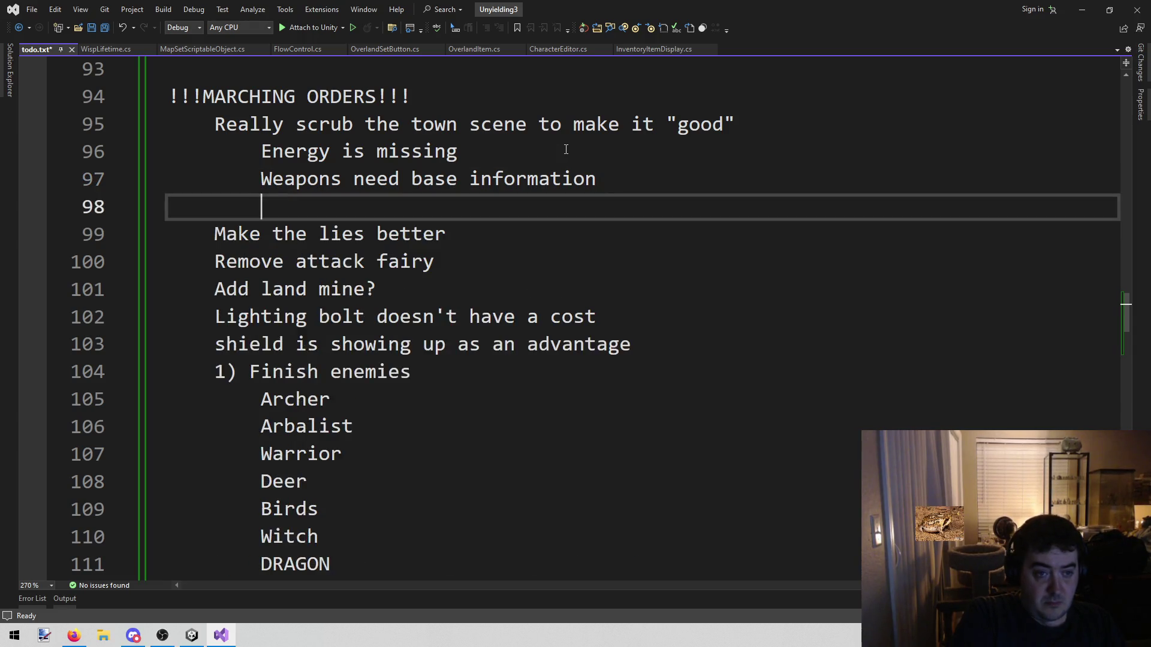
Step: Recheck the Shield and Heavy slot item lists in the running Town game
{"action": "left_click", "coordinate": [192, 636]}
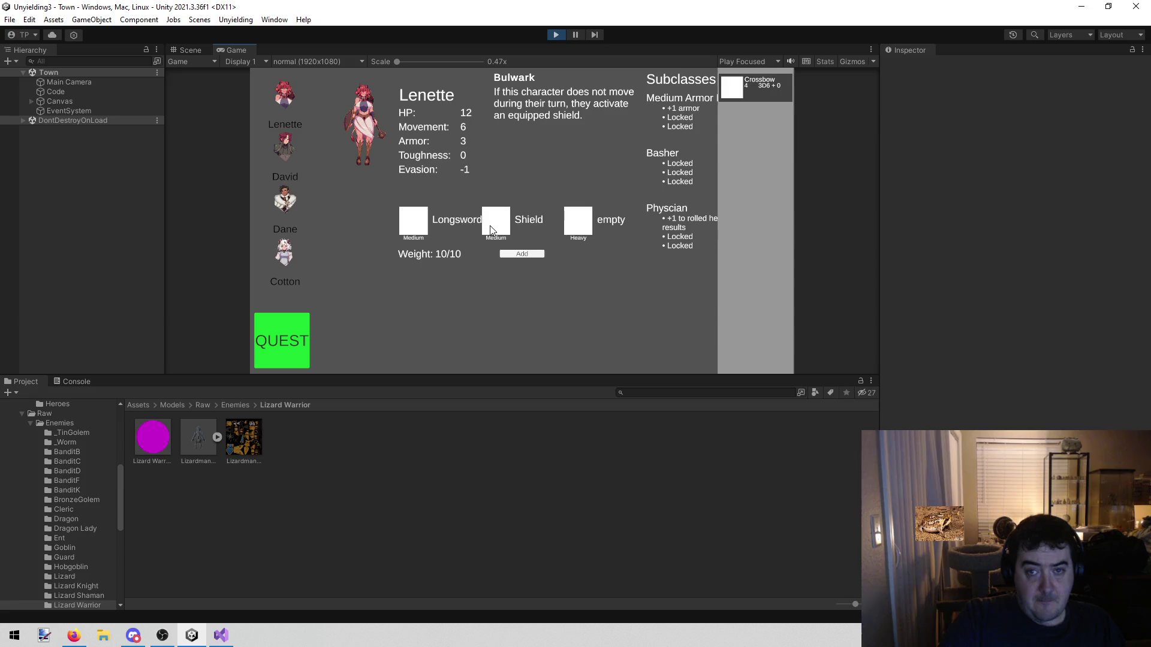
{"action": "left_click", "coordinate": [497, 227]}
{"action": "left_click", "coordinate": [585, 225]}
{"action": "left_click", "coordinate": [503, 223]}
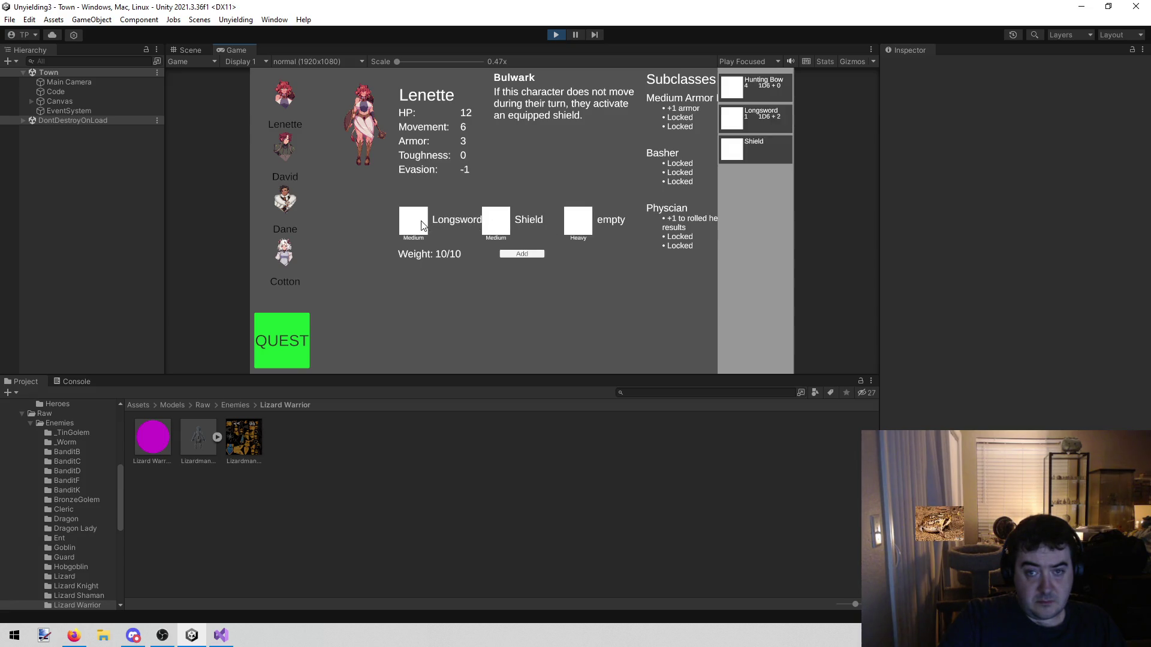
Step: Add a further-indented 'keywords!' note with a fresh line below it, then return to Unity
{"action": "left_click", "coordinate": [221, 635]}
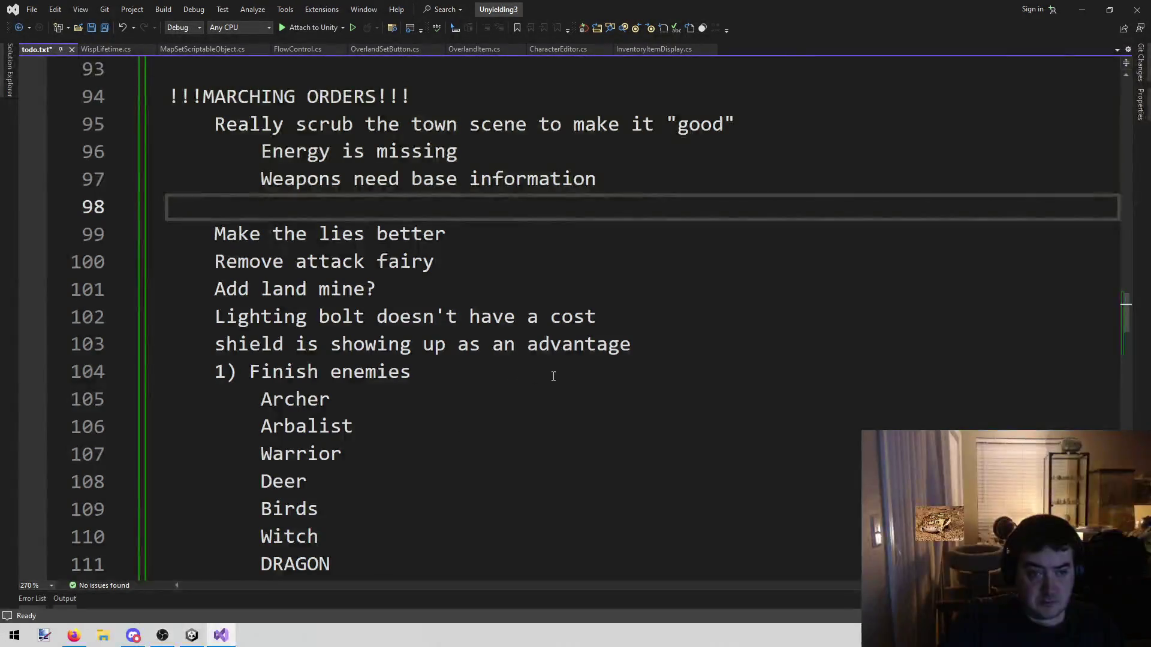
{"action": "key", "text": "Tab"}
{"action": "type", "text": "keywords!"}
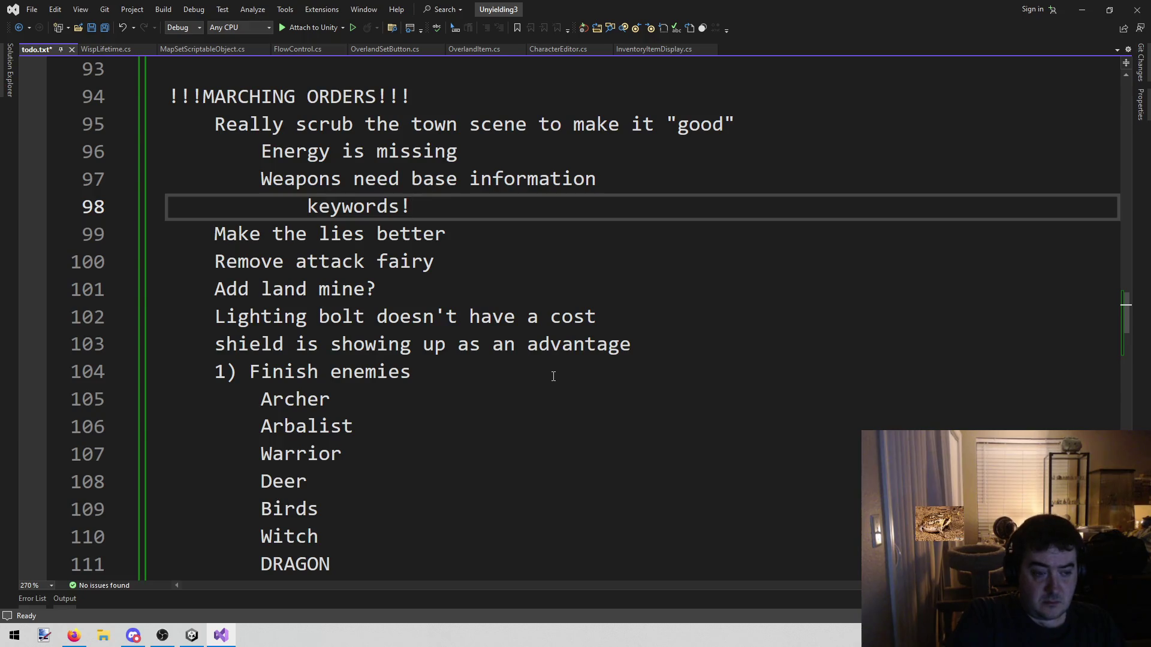
{"action": "key", "text": "Return"}
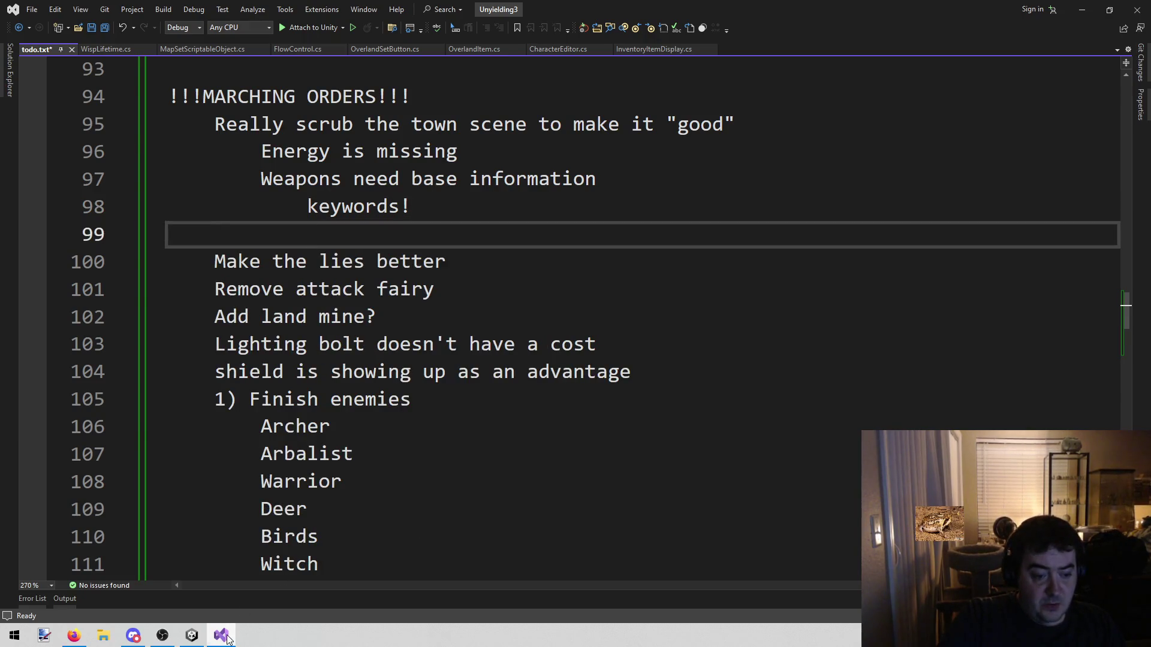
{"action": "key", "text": "alt+Tab"}
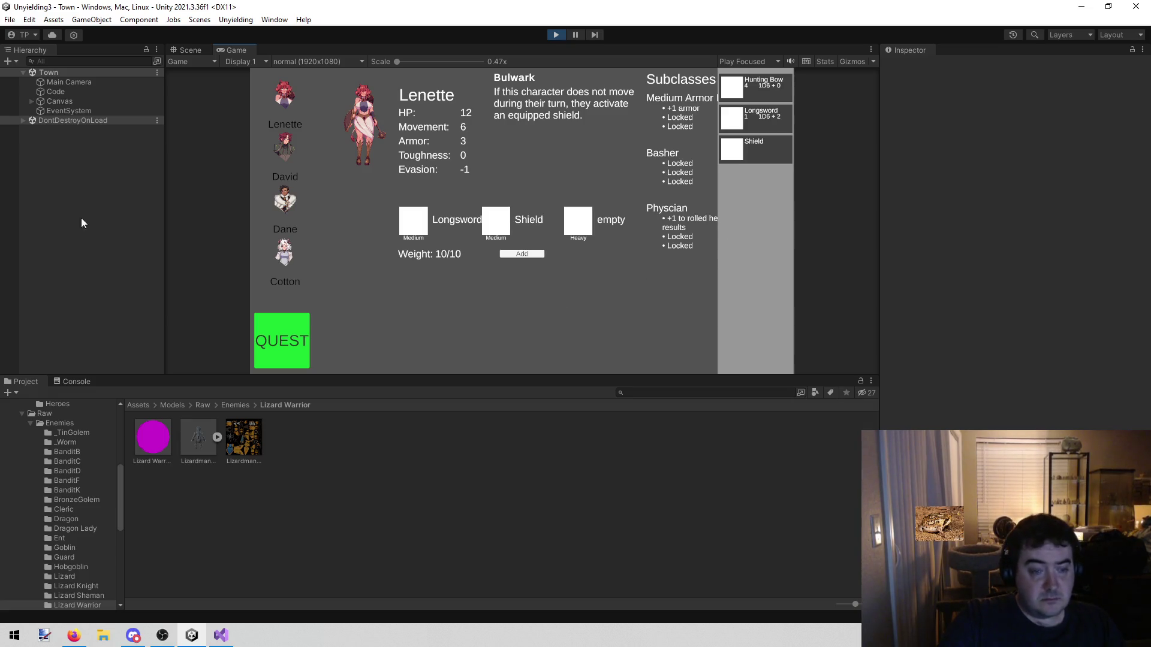
{"action": "key", "text": "alt+Tab"}
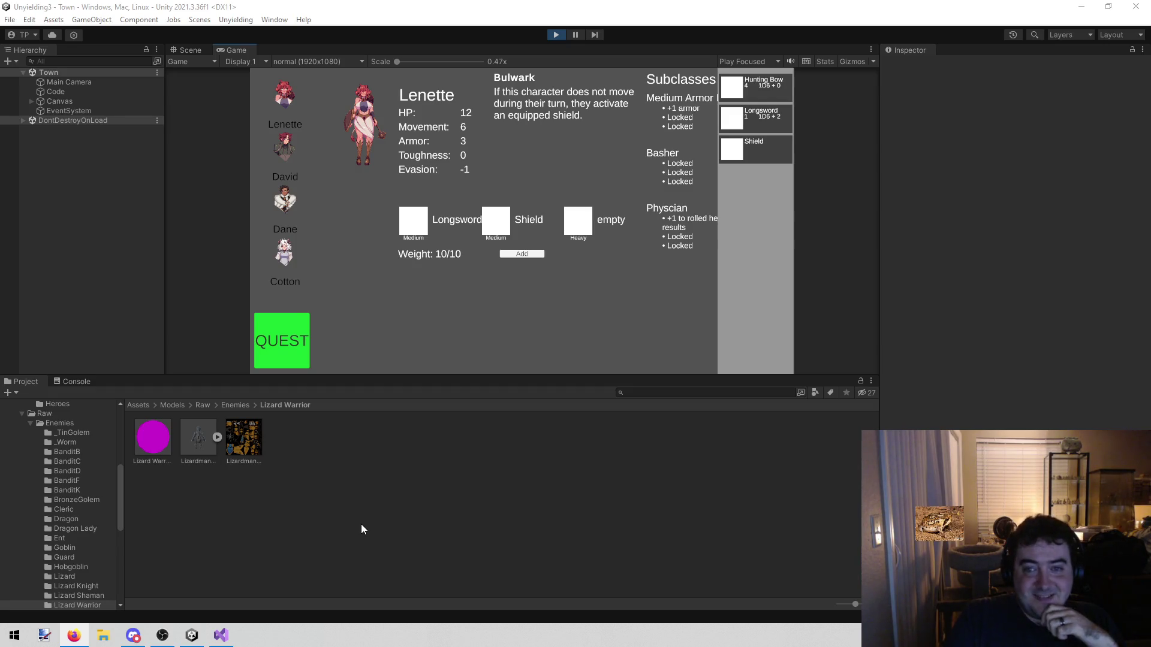
Step: Put the cursor on blank line 99 of todo.txt, then flip back to the running Unity game
{"action": "left_click", "coordinate": [220, 636]}
{"action": "left_click", "coordinate": [547, 211]}
{"action": "left_click", "coordinate": [534, 262]}
{"action": "key", "text": "Up"}
{"action": "left_click", "coordinate": [286, 235]}
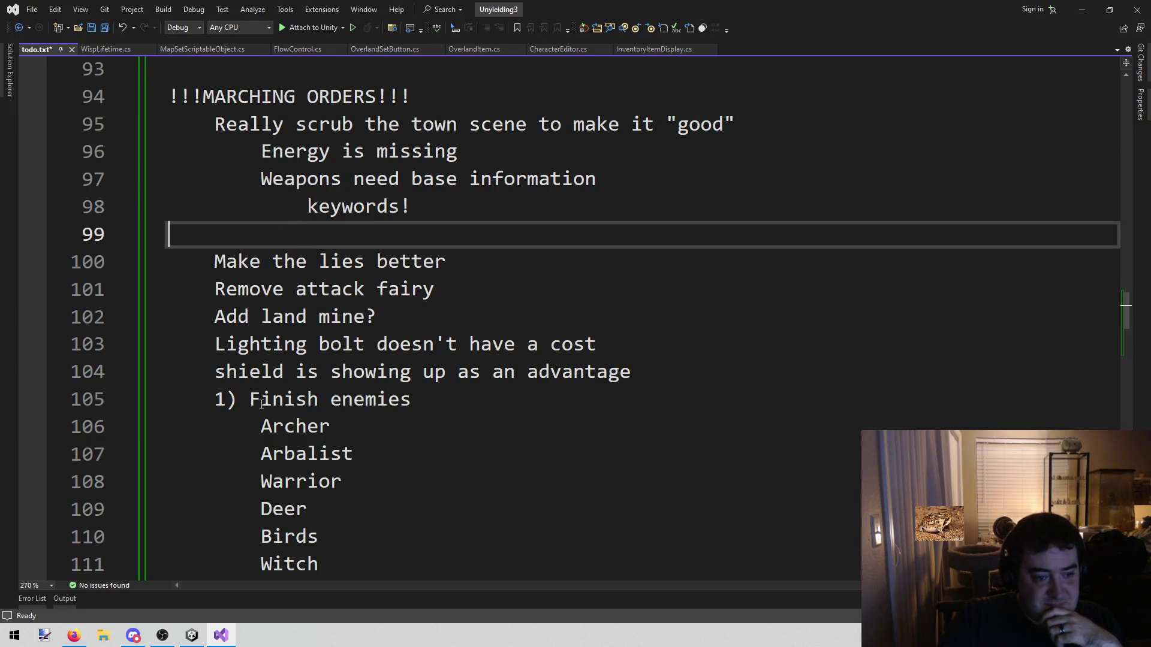
{"action": "left_click", "coordinate": [193, 638]}
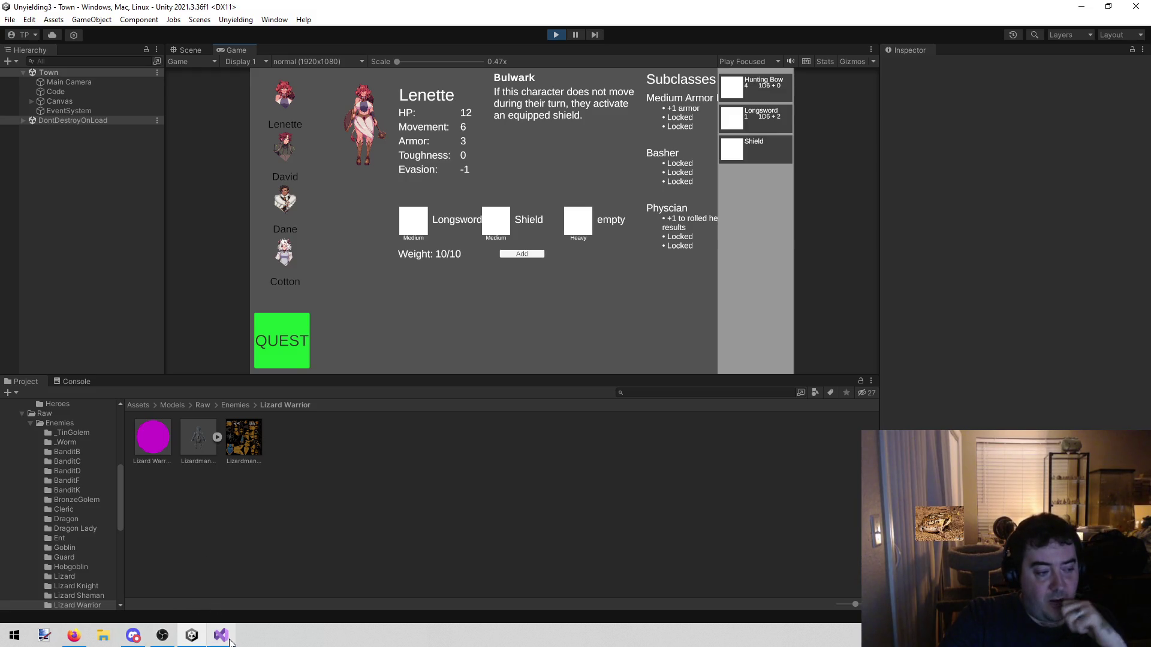
{"action": "mouse_move", "coordinate": [230, 642]}
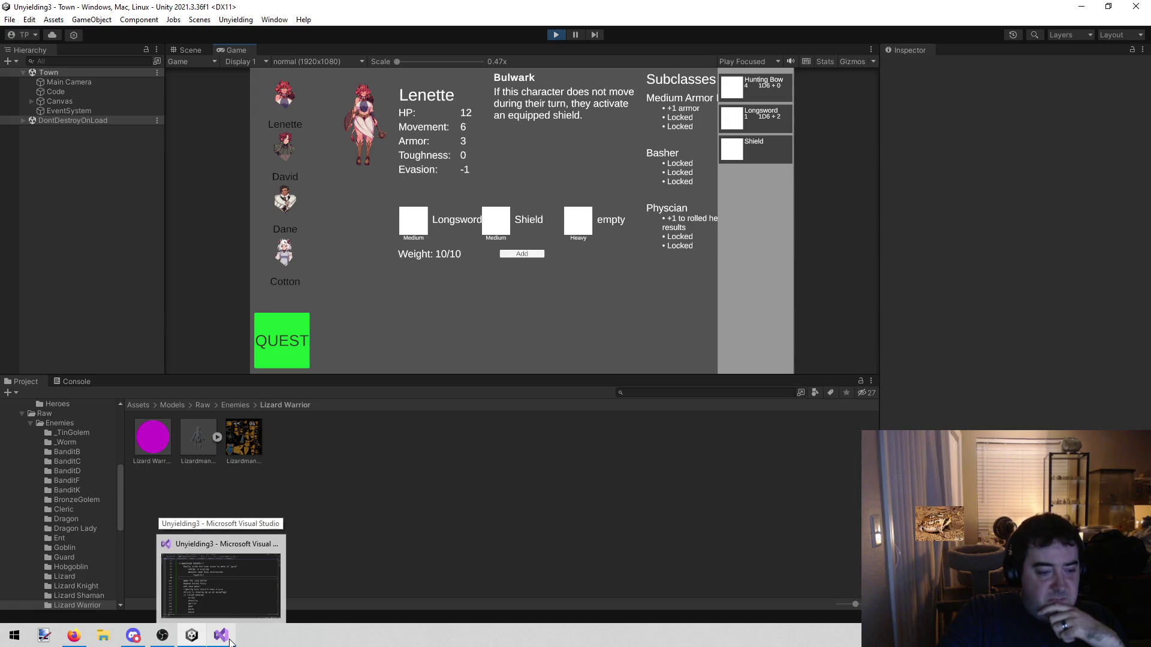
{"action": "left_click", "coordinate": [229, 604]}
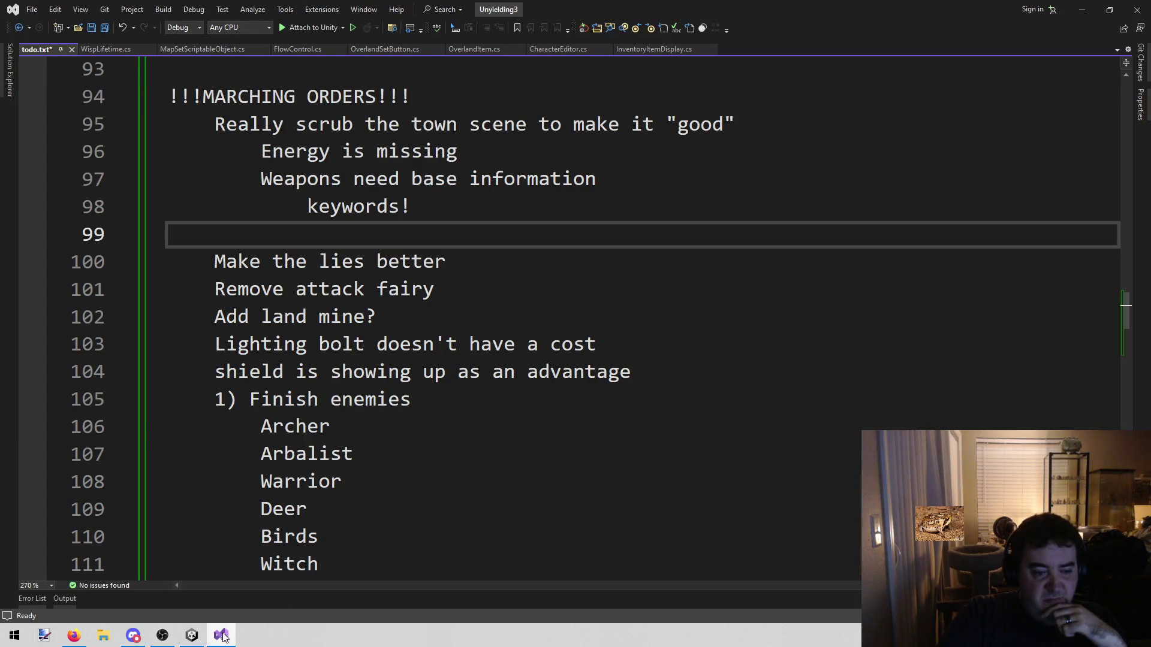
{"action": "mouse_move", "coordinate": [200, 643]}
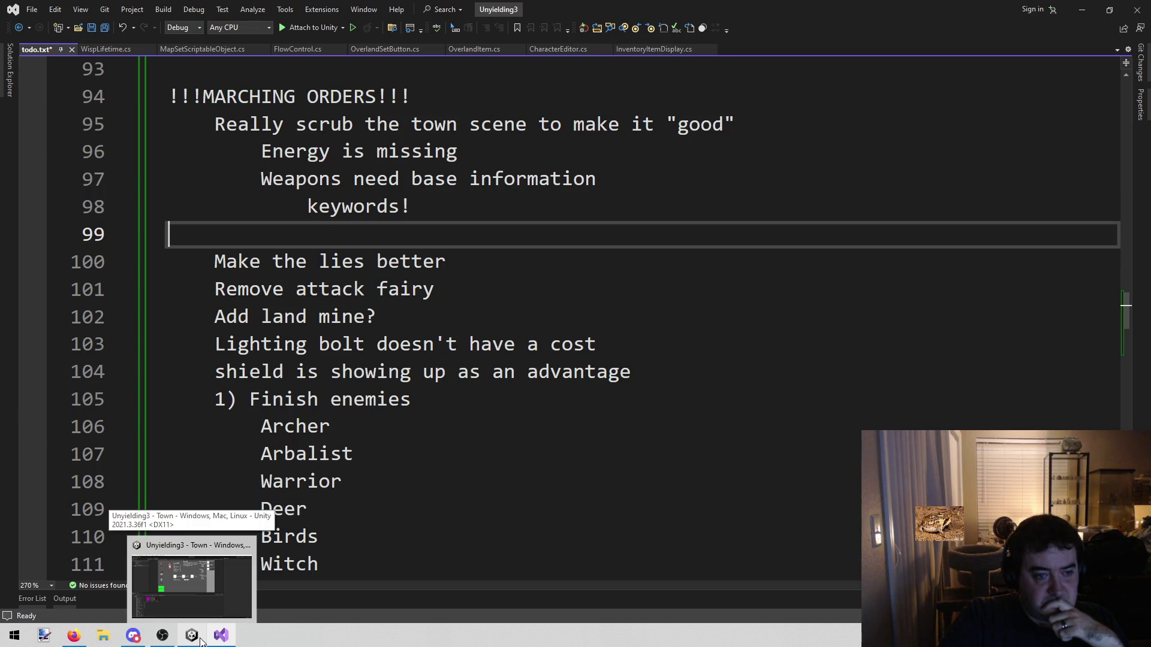
{"action": "left_click", "coordinate": [201, 643]}
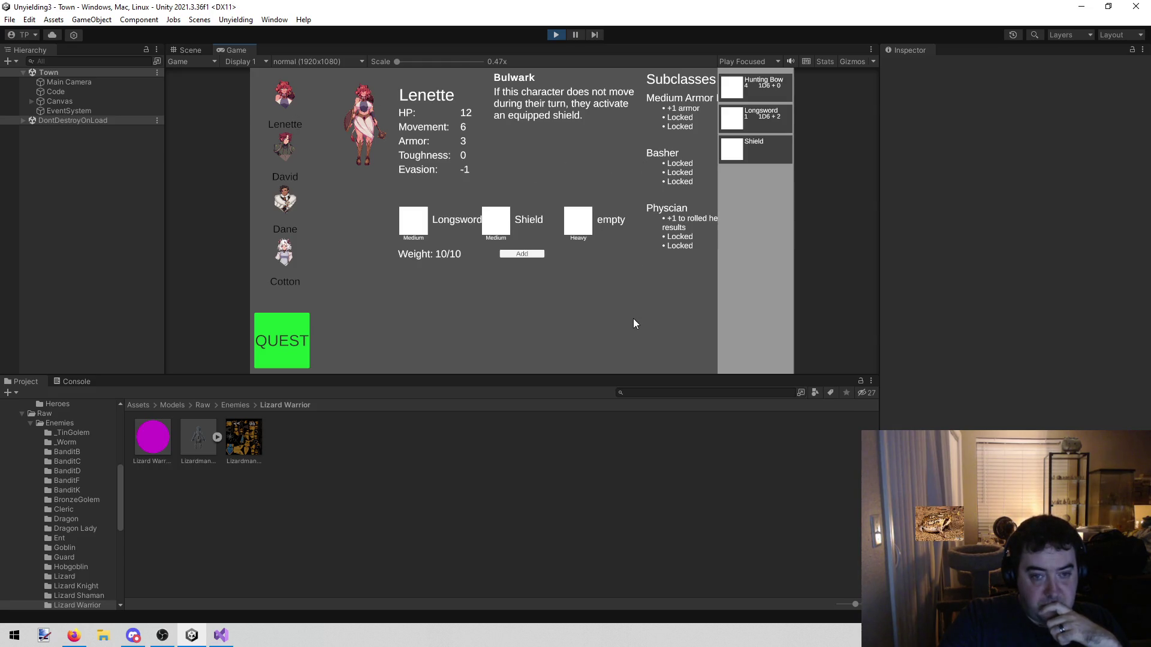
Step: Show the items list, equip Lenette with Curse Paper, and return to todo.txt
{"action": "left_click", "coordinate": [514, 255]}
{"action": "left_click", "coordinate": [749, 178]}
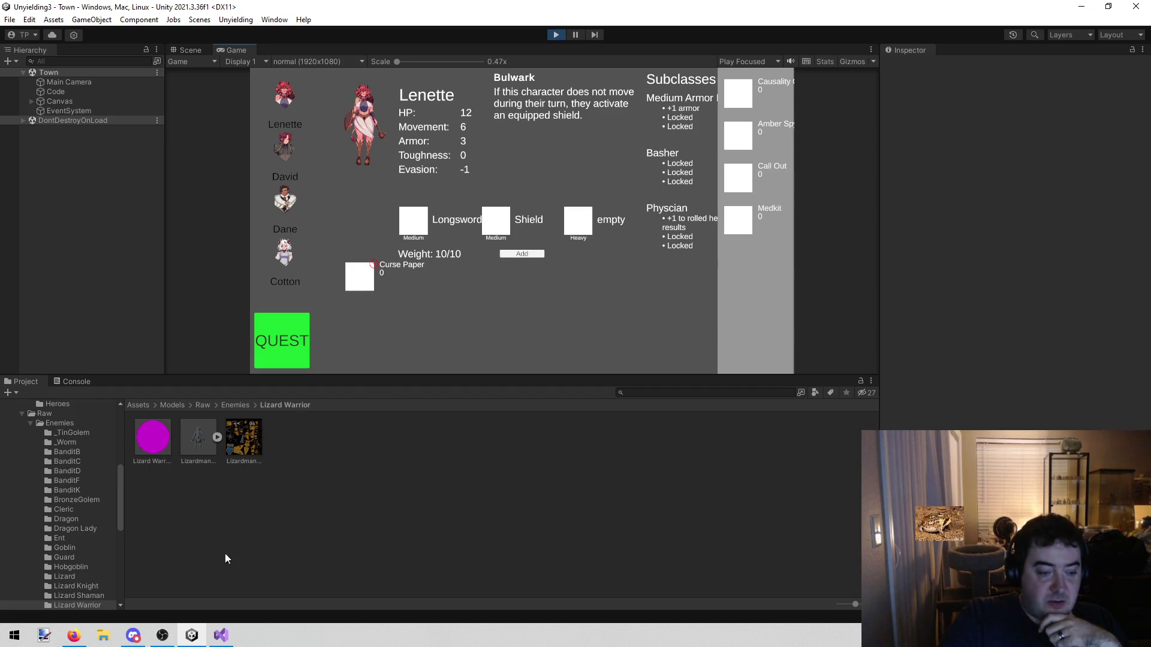
{"action": "left_click", "coordinate": [221, 635]}
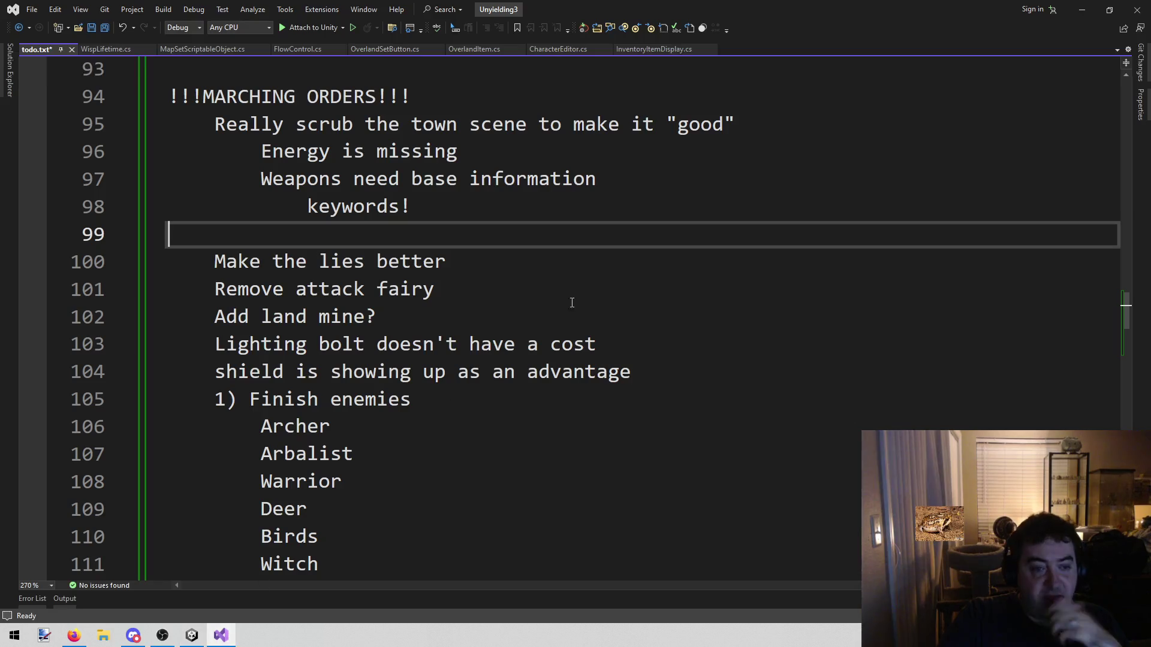
Step: Outdent line 99 and type 'Advantages need to explain what they do', fixing the 'tehy' typo
{"action": "left_click", "coordinate": [506, 234]}
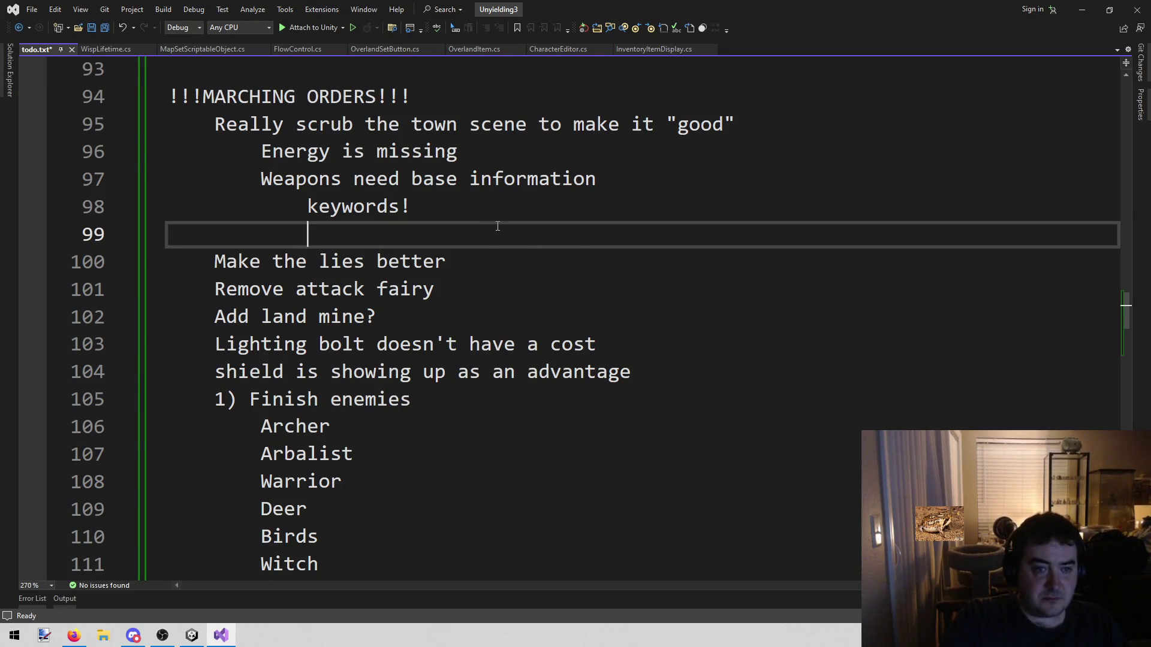
{"action": "key", "text": "BackSpace"}
{"action": "type", "text": "Aed"}
{"action": "key", "text": "BackSpace"}
{"action": "key", "text": "BackSpace"}
{"action": "type", "text": "dvantages need to exp"}
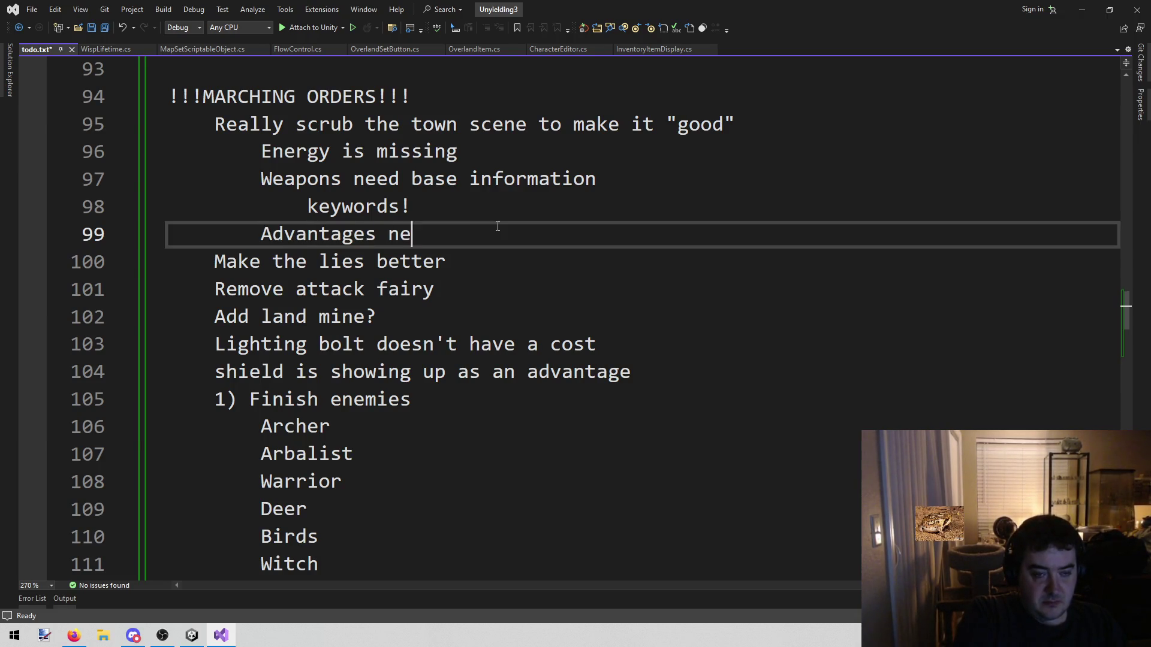
{"action": "type", "text": "lai"}
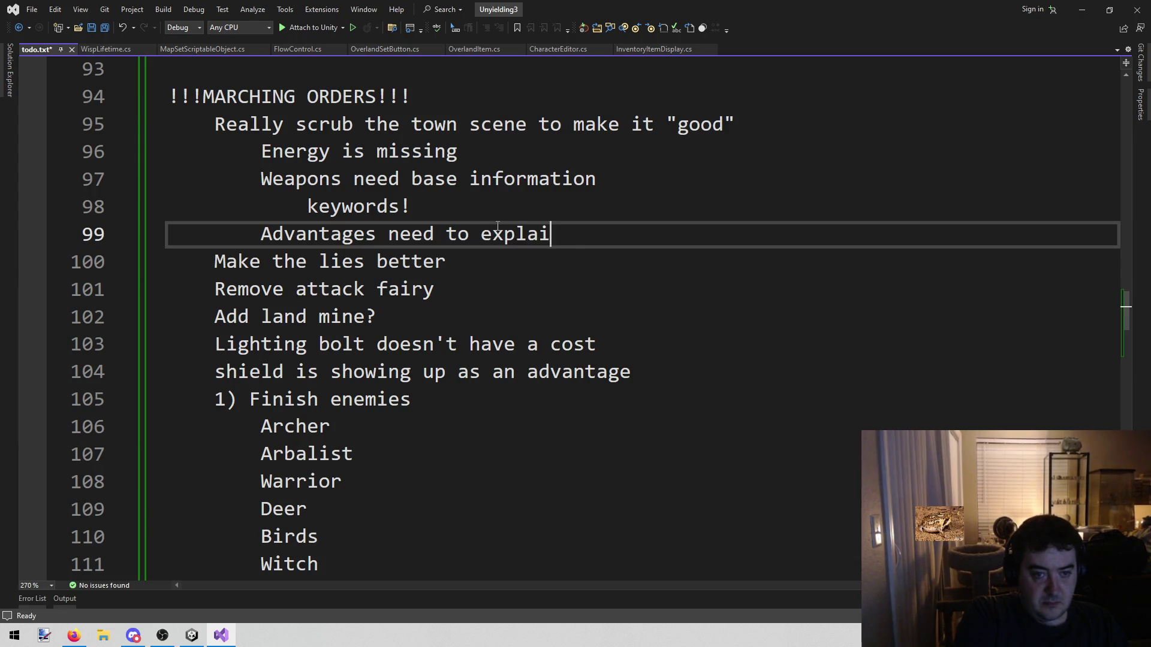
{"action": "type", "text": "n what tehy do"}
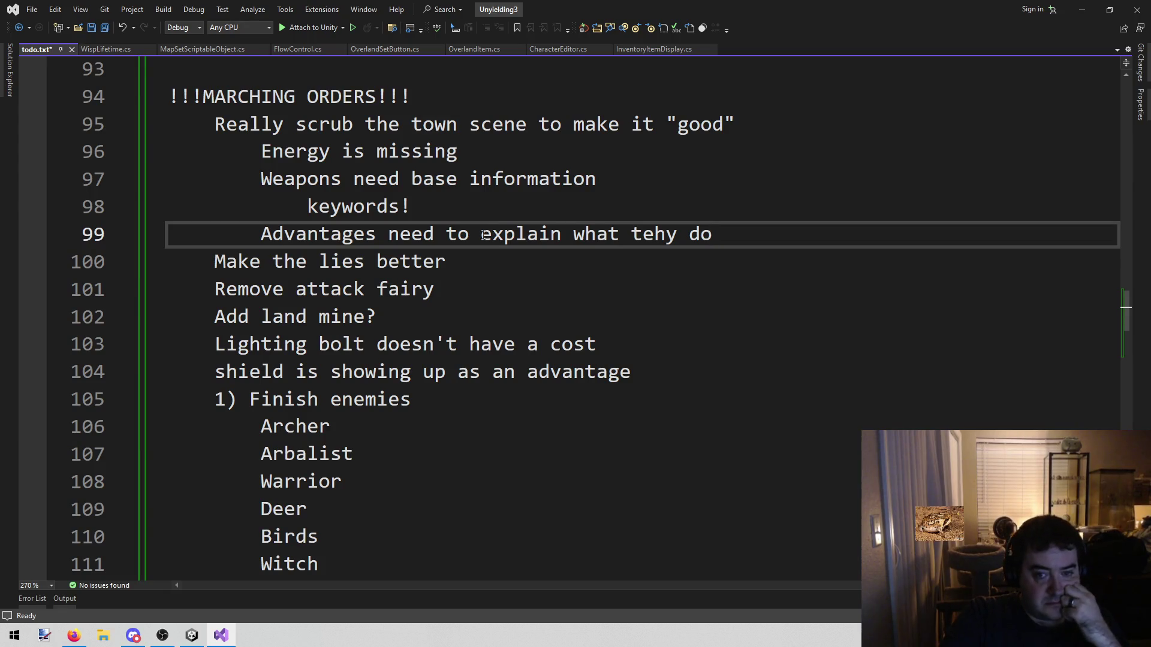
{"action": "key", "text": "Left"}
{"action": "key", "text": "Left"}
{"action": "key", "text": "Left"}
{"action": "key", "text": "BackSpace"}
{"action": "key", "text": "Right"}
{"action": "type", "text": "e"}
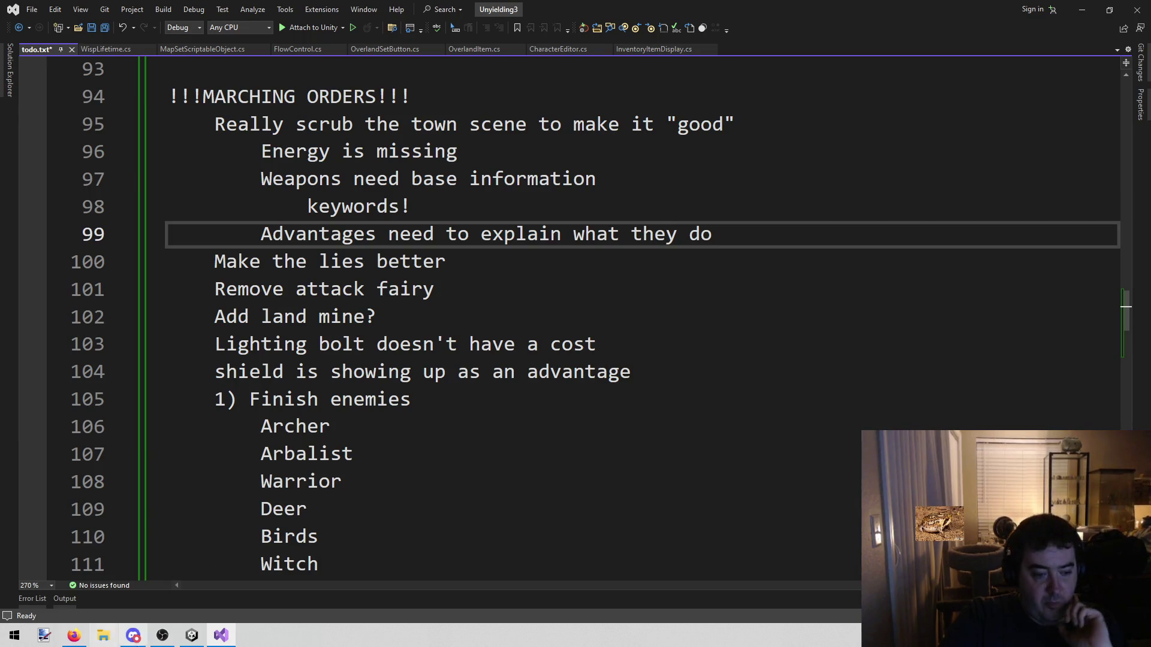
{"action": "left_click", "coordinate": [192, 635]}
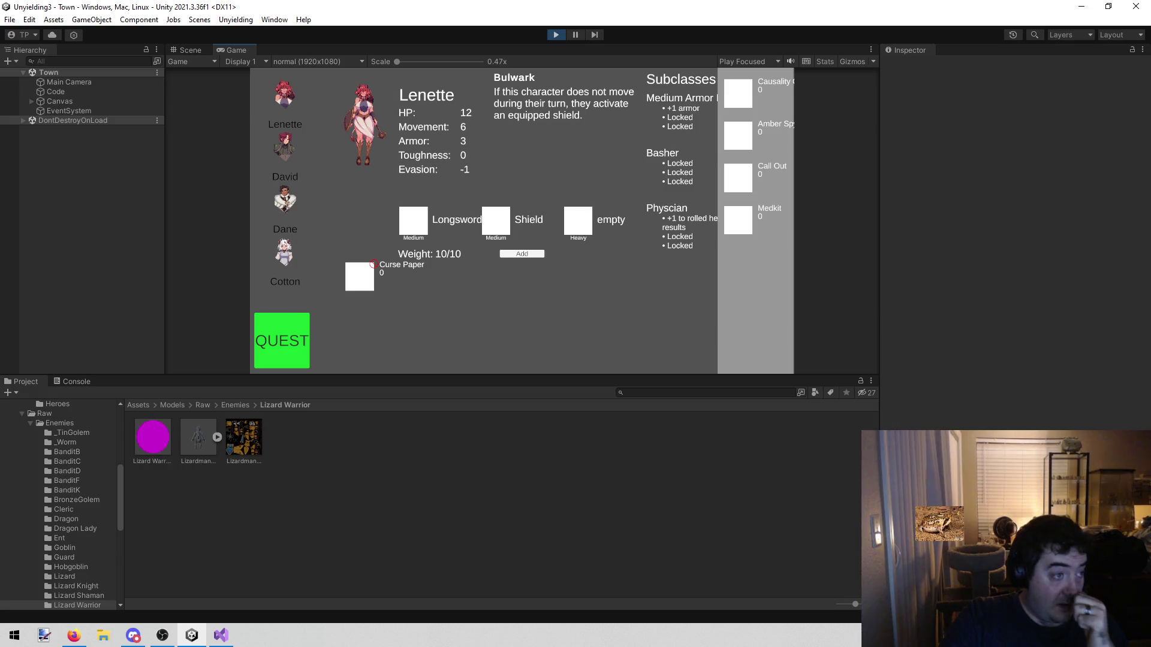
{"action": "key", "text": "alt+Tab"}
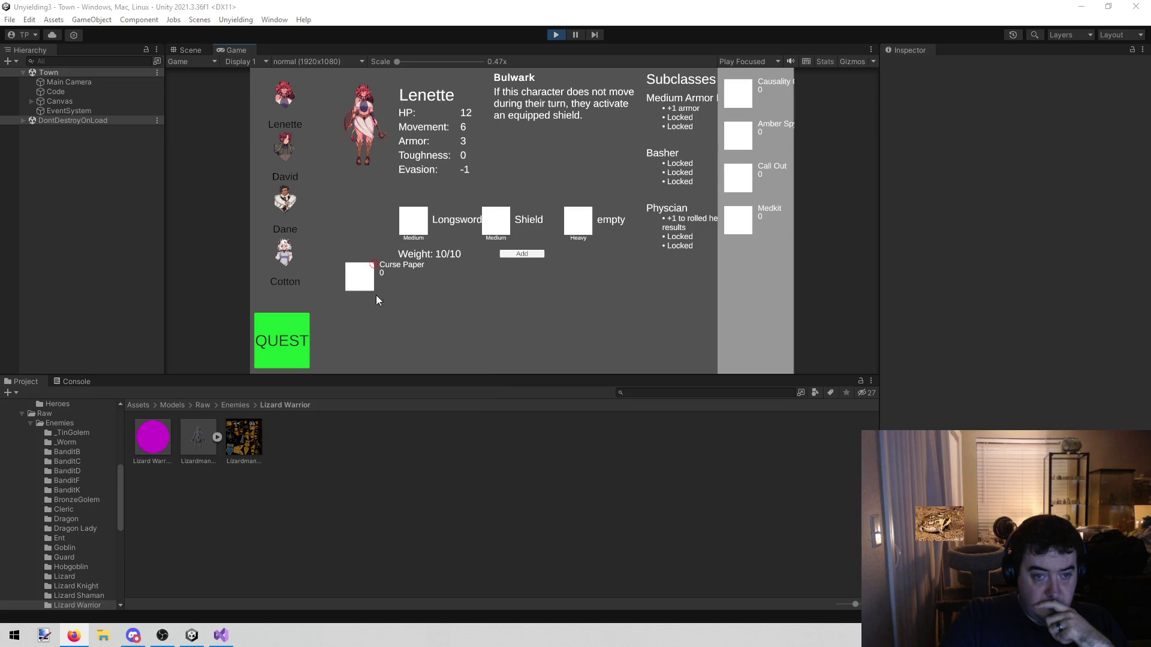
{"action": "left_click", "coordinate": [220, 636]}
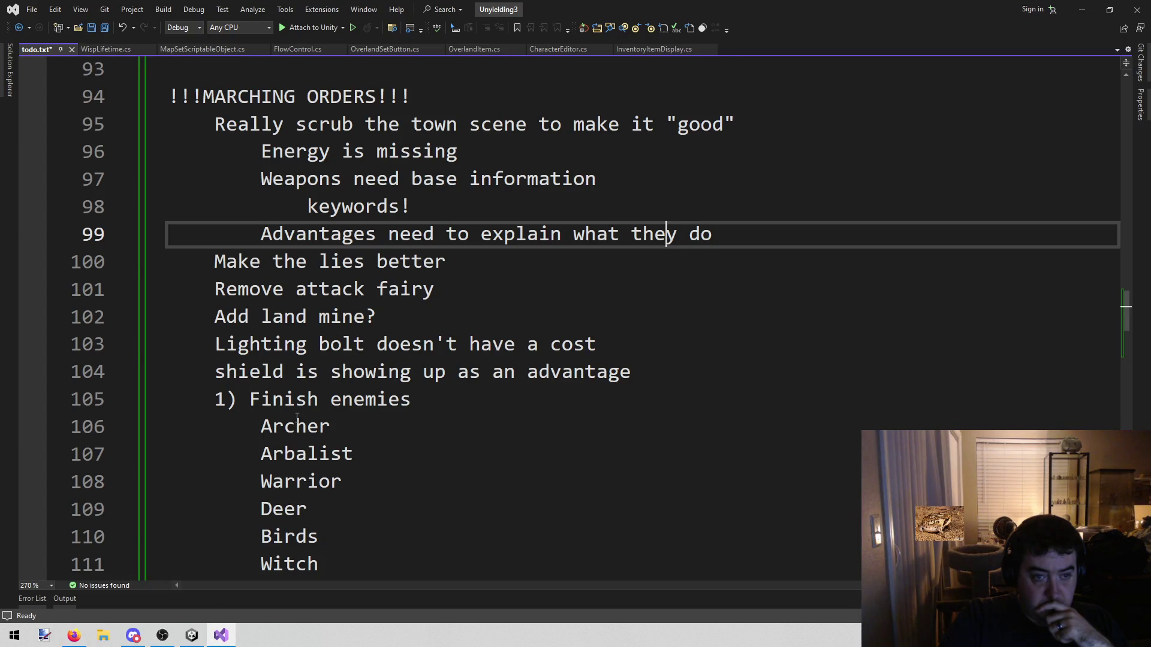
{"action": "left_click", "coordinate": [191, 636]}
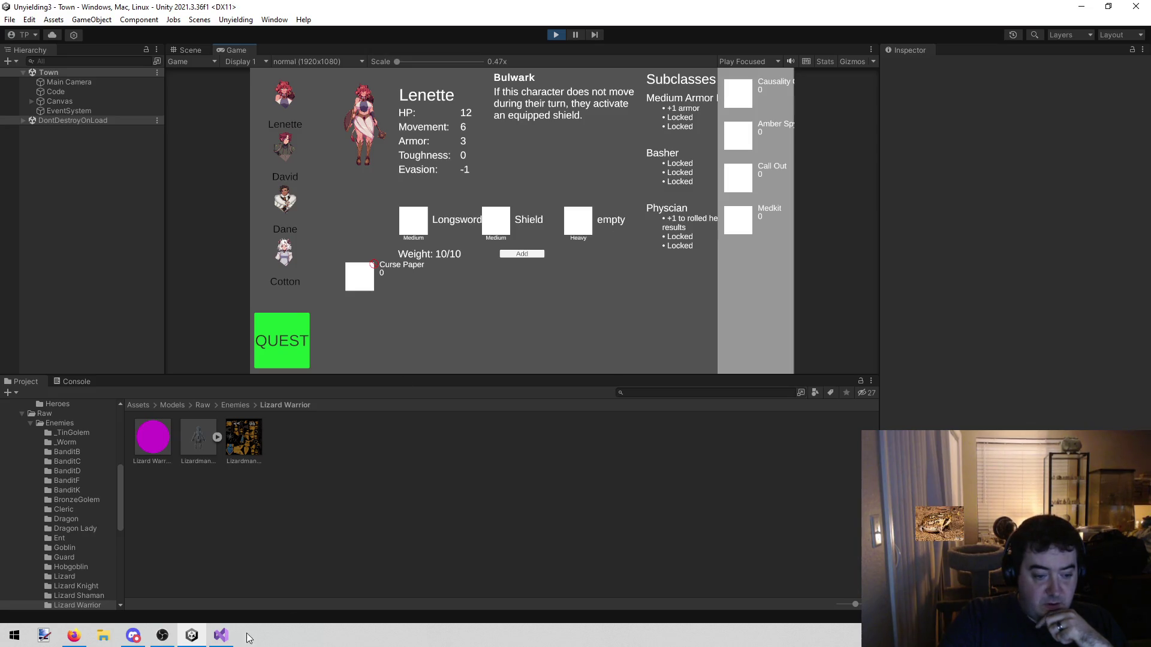
{"action": "key", "text": "alt+Tab"}
Step: Undo the accidental line split and add line 100, 'click off shoud close the right screen'
{"action": "key", "text": "Return"}
{"action": "key", "text": "ctrl+z"}
{"action": "key", "text": "End"}
{"action": "key", "text": "Return"}
{"action": "type", "text": "click off the"}
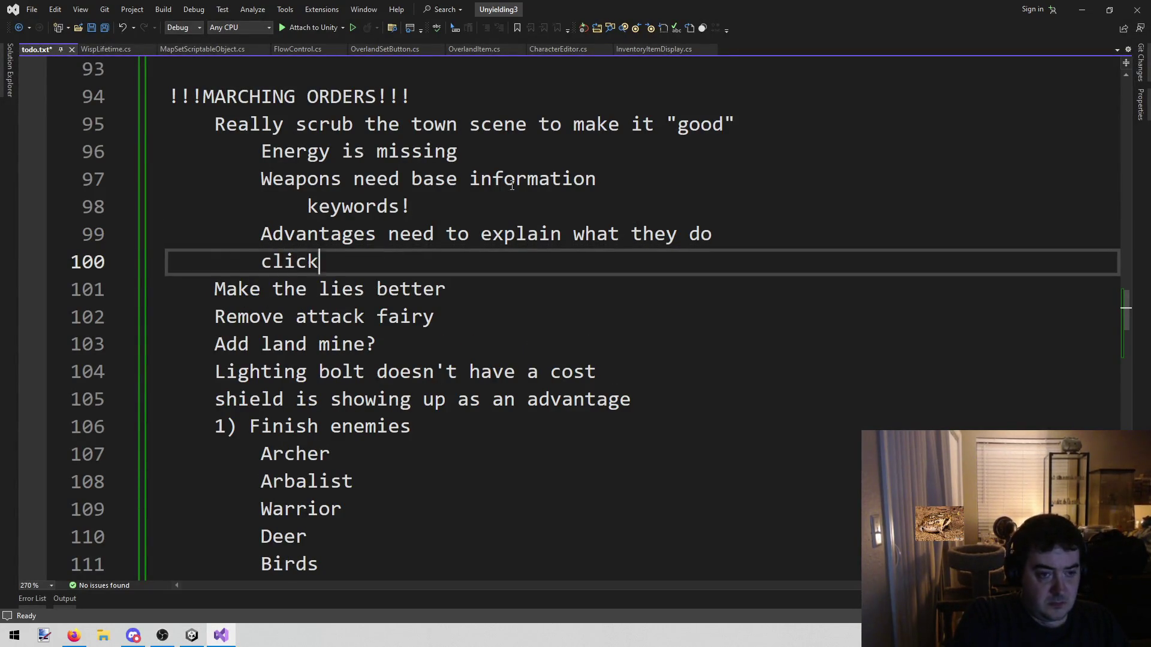
{"action": "key", "text": "BackSpace"}
{"action": "key", "text": "BackSpace"}
{"action": "key", "text": "BackSpace"}
{"action": "type", "text": "shoud close the r"}
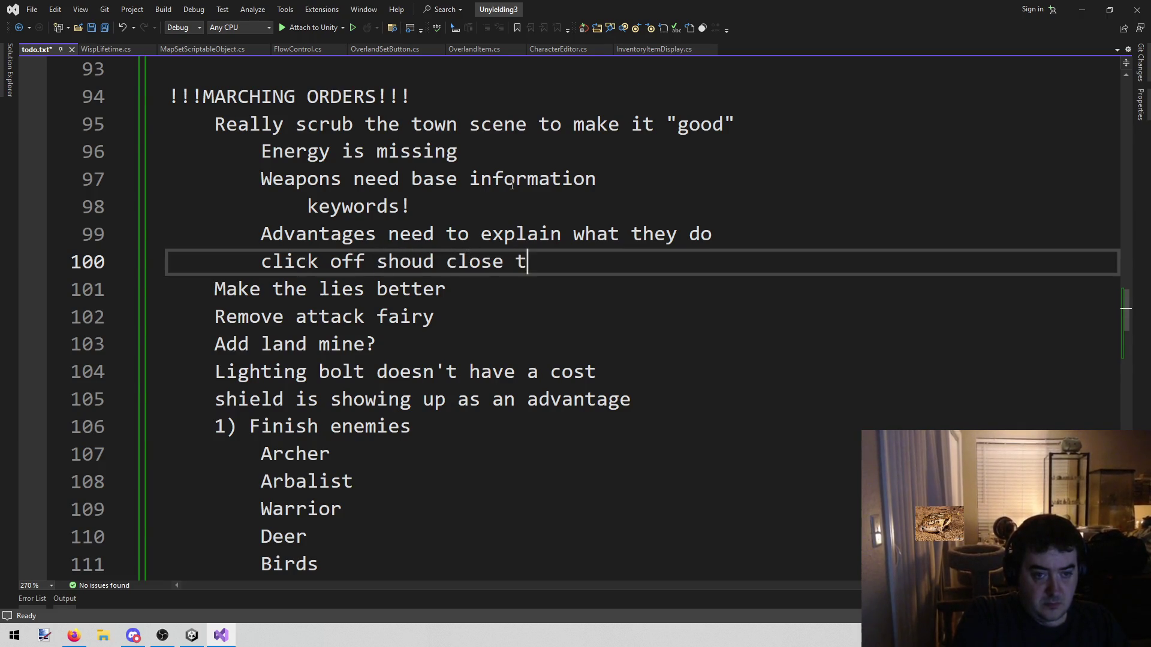
{"action": "type", "text": "ight "}
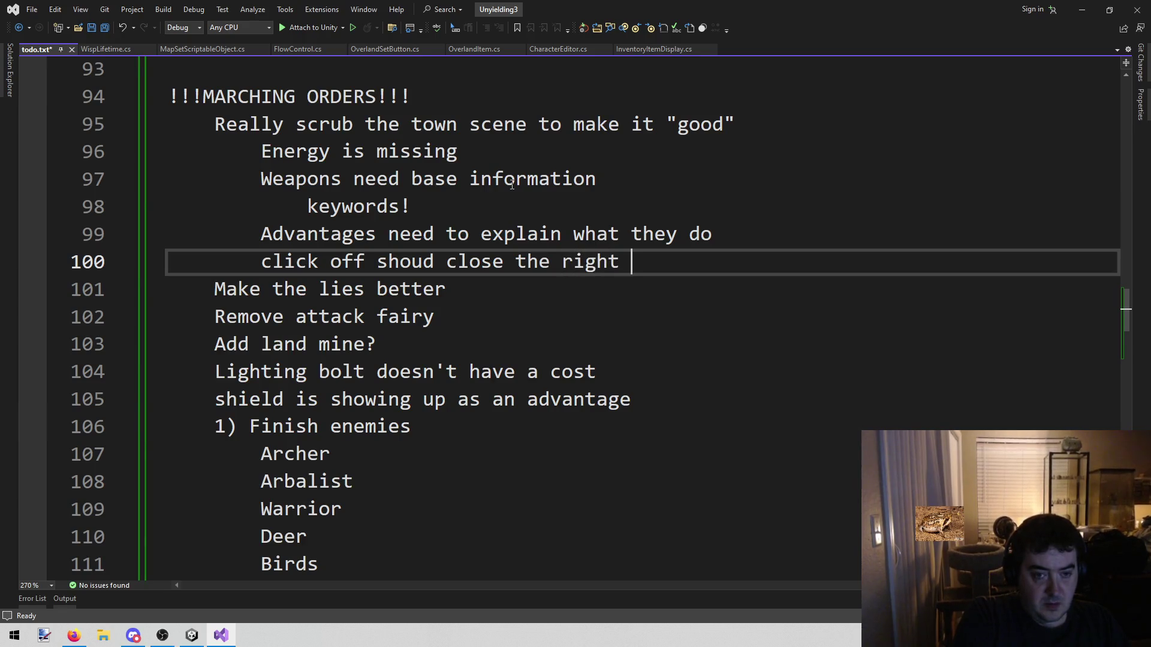
{"action": "type", "text": "screen"}
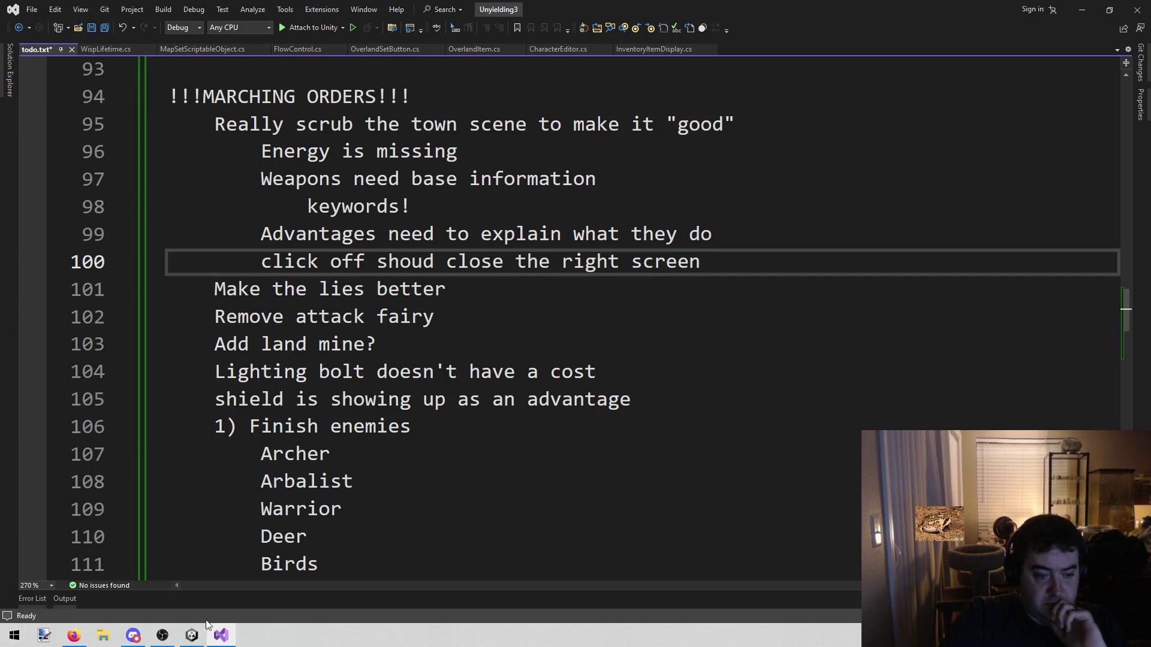
{"action": "key", "text": "alt+Tab"}
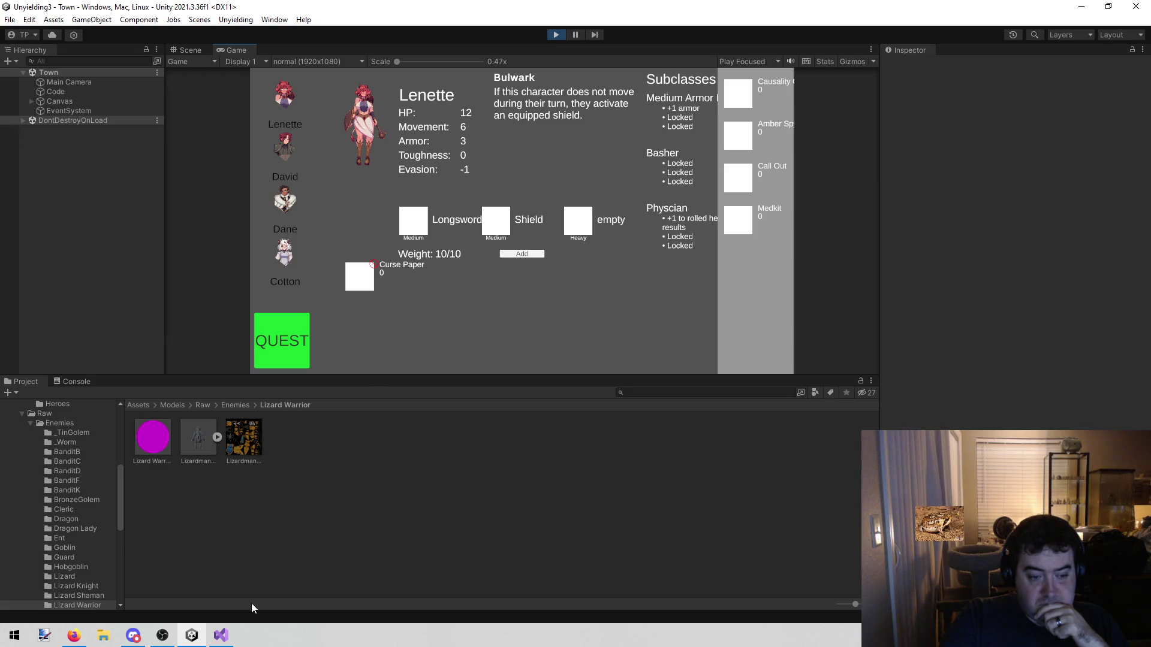
{"action": "left_click", "coordinate": [221, 636]}
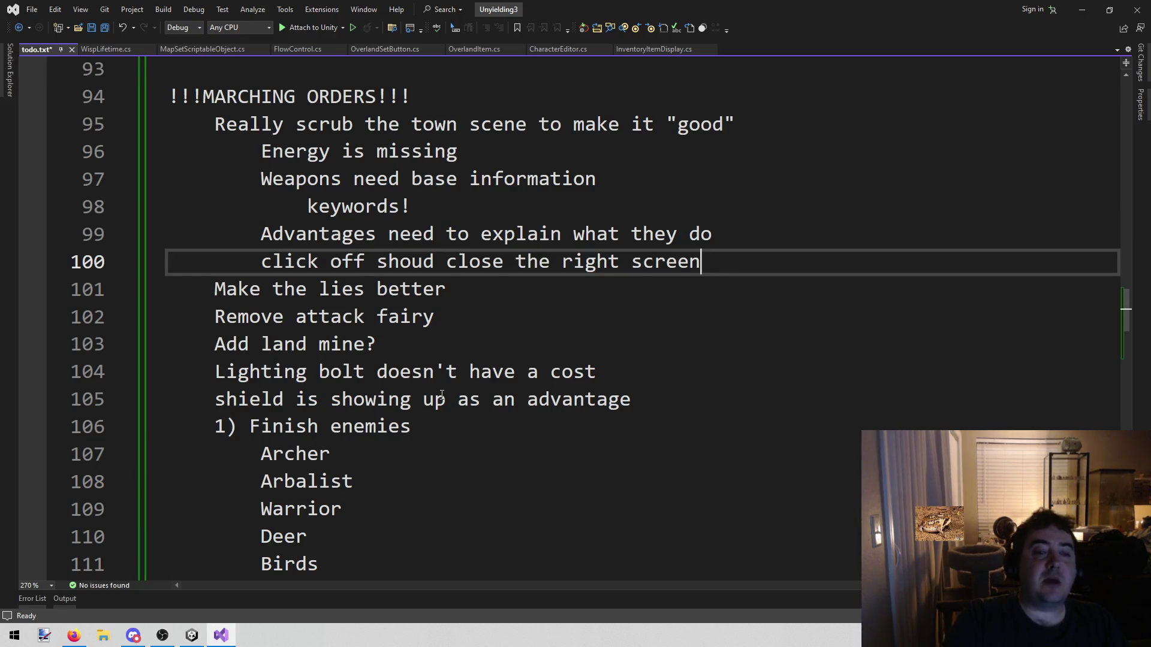
Step: Add the note 'Tooltips on the stats' below the click-off item, rewording 'Mouse overs' to 'Tooltips'
{"action": "key", "text": "Return"}
{"action": "type", "text": "Mouse over"}
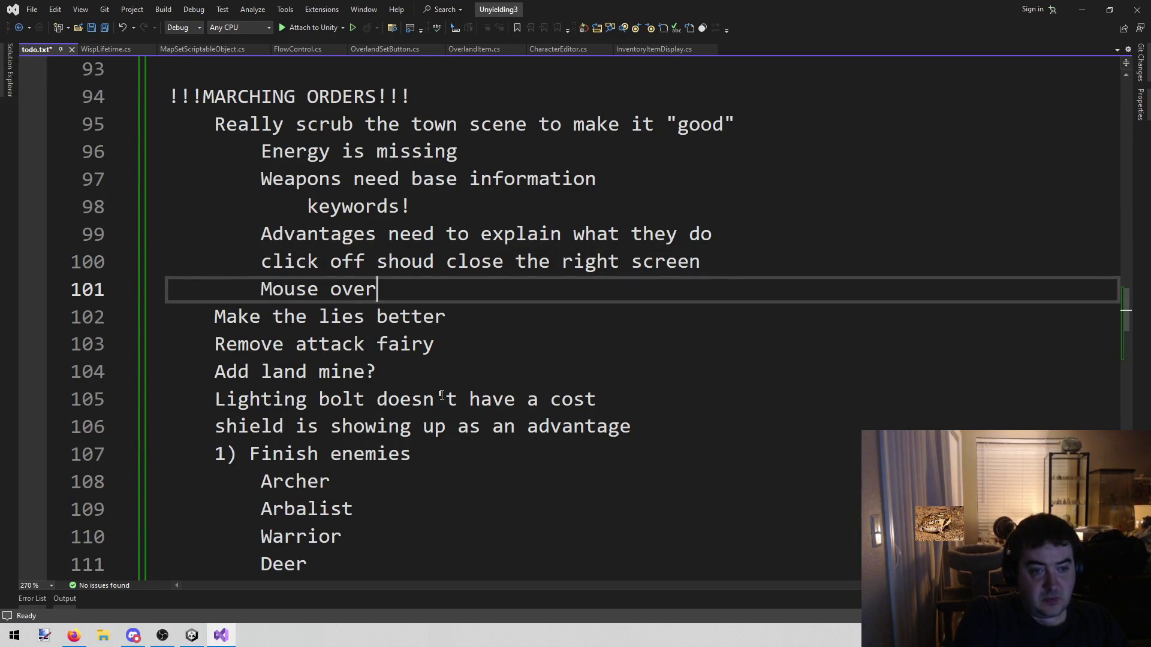
{"action": "type", "text": "s on the"}
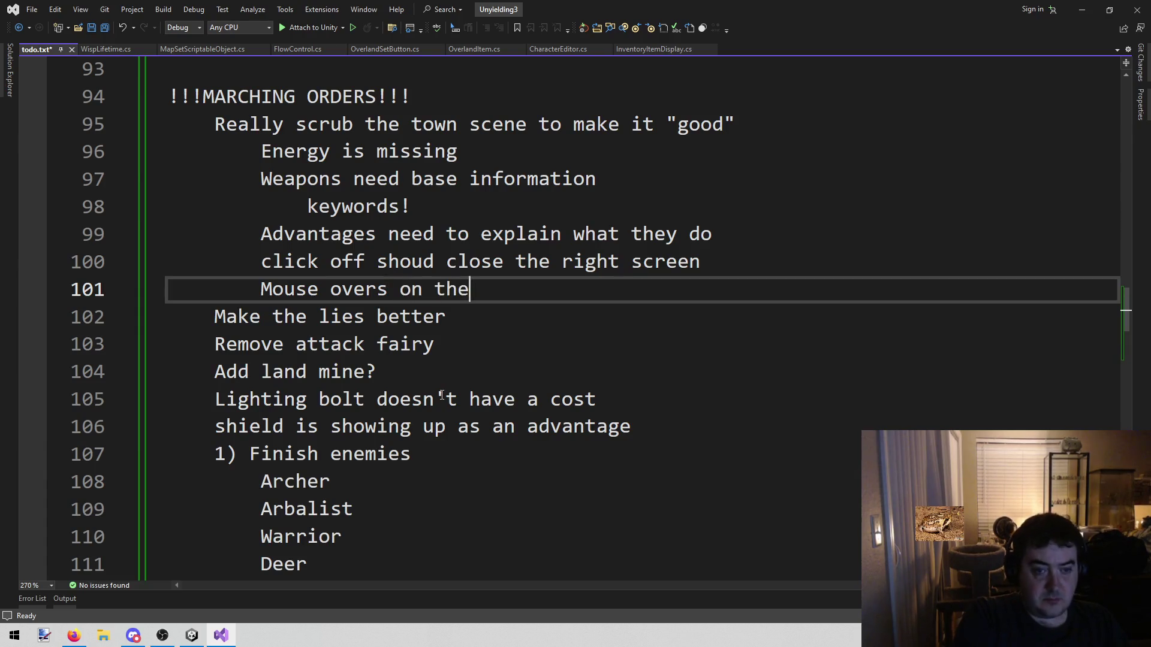
{"action": "type", "text": " stats"}
{"action": "key", "text": "ctrl+Left"}
{"action": "key", "text": "ctrl+Left"}
{"action": "key", "text": "ctrl+Left"}
{"action": "key", "text": "Left"}
{"action": "key", "text": "ctrl+shift+Left"}
{"action": "key", "text": "ctrl+shift+Left"}
{"action": "type", "text": "Tooltips"}
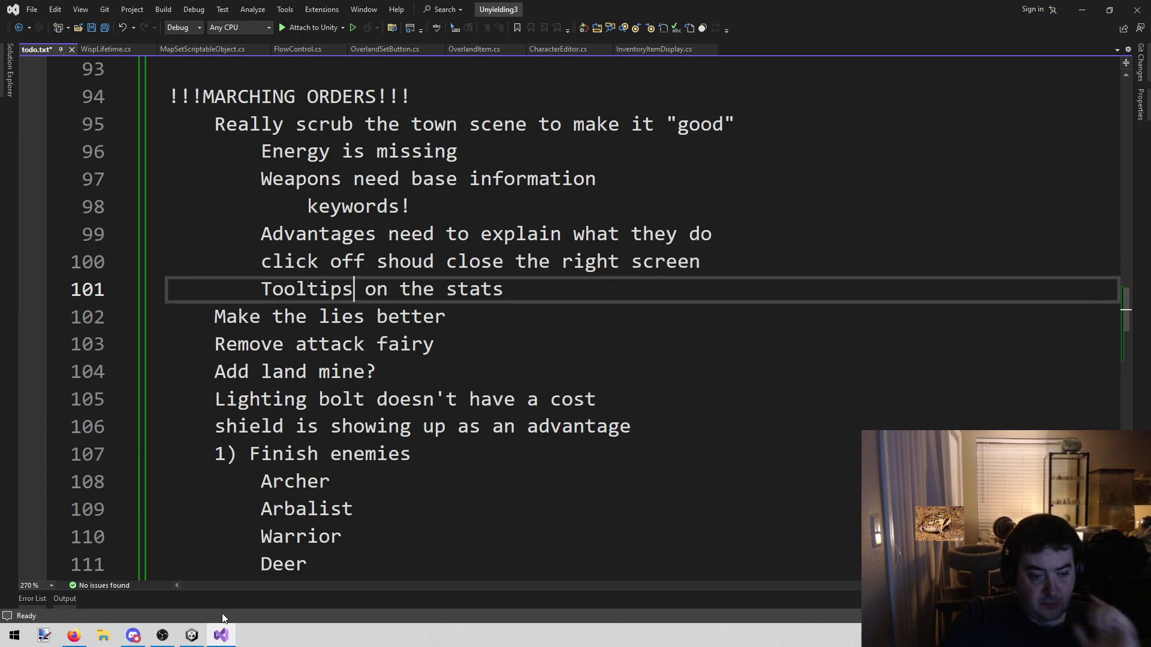
{"action": "left_click", "coordinate": [186, 639]}
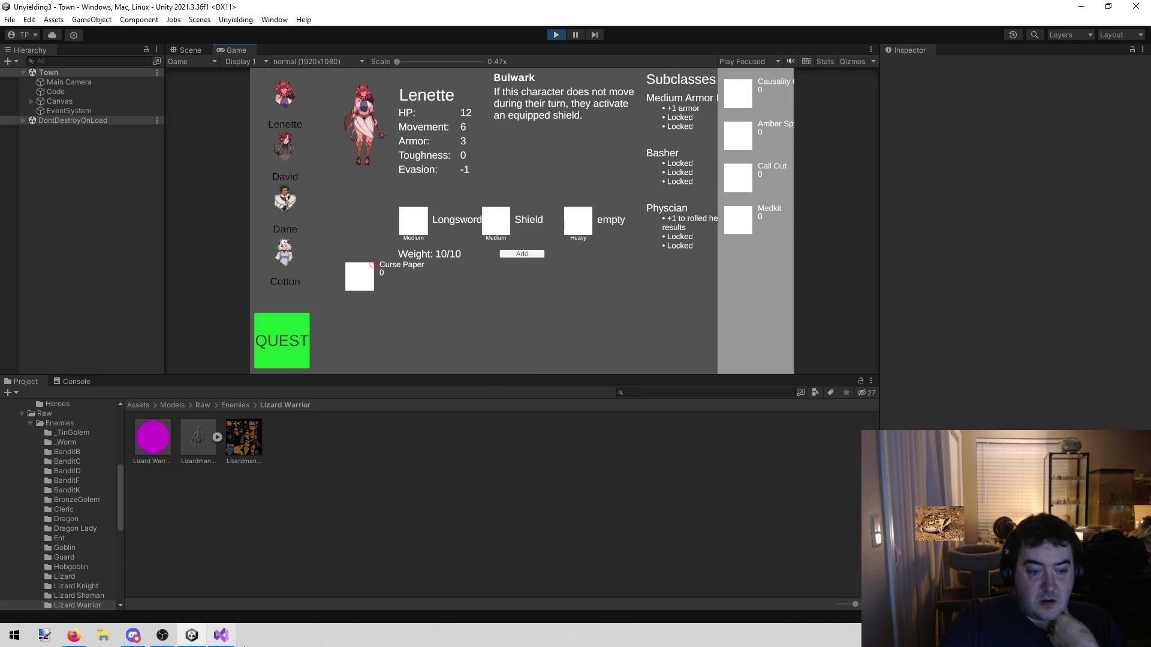
Step: Check Lenette's sheet (HP 12, Armor 3, Longsword, Shield, Curse Paper, Weight 10/10) in the running Town play-test
{"action": "mouse_move", "coordinate": [220, 639]}
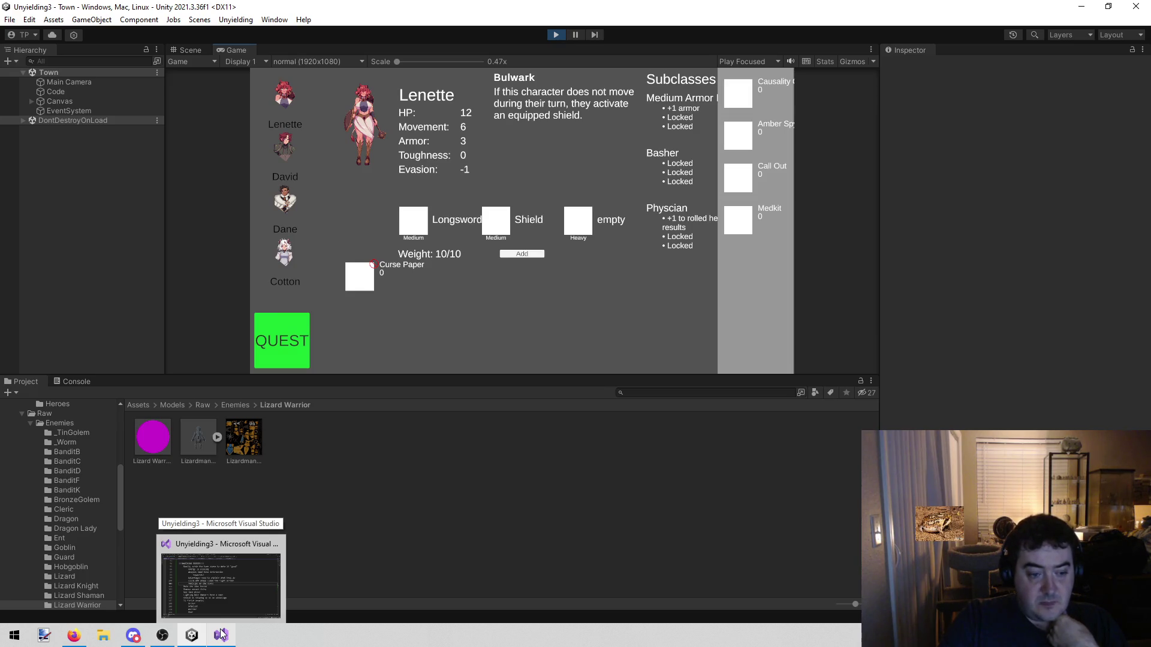
{"action": "left_click", "coordinate": [221, 634]}
Step: Review the town-scene fix items on lines 96–101 against the running game in Unity
{"action": "mouse_move", "coordinate": [252, 151]}
{"action": "left_mouse_down"}
{"action": "mouse_move", "coordinate": [391, 179]}
{"action": "mouse_move", "coordinate": [678, 302]}
{"action": "left_mouse_up"}
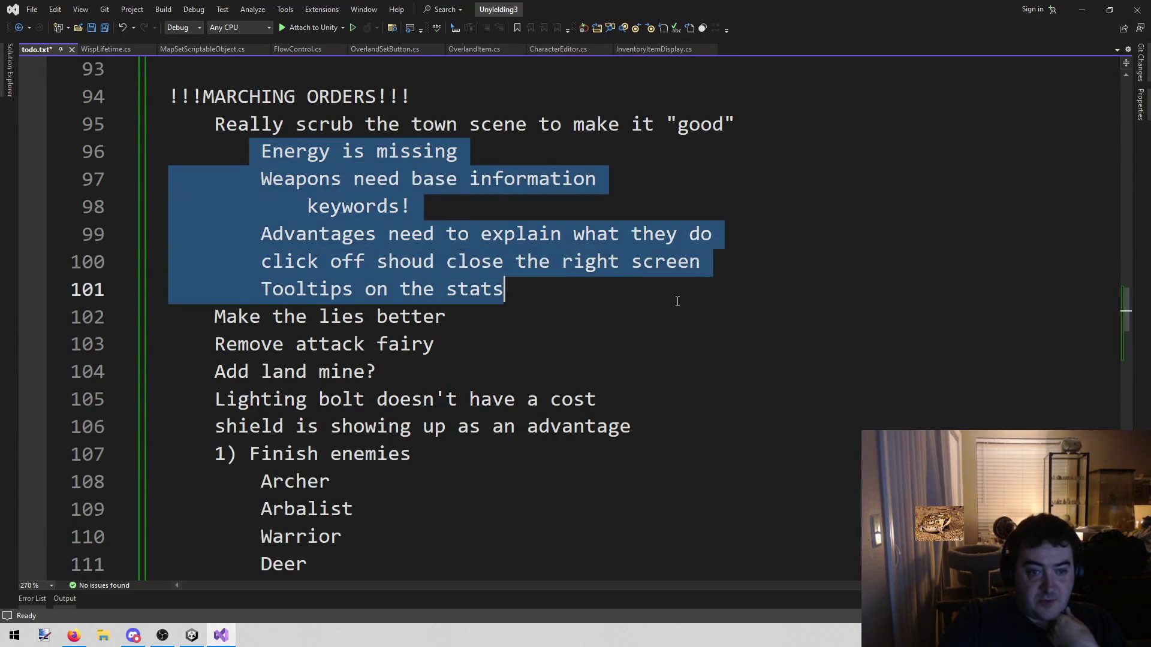
{"action": "left_click", "coordinate": [578, 293]}
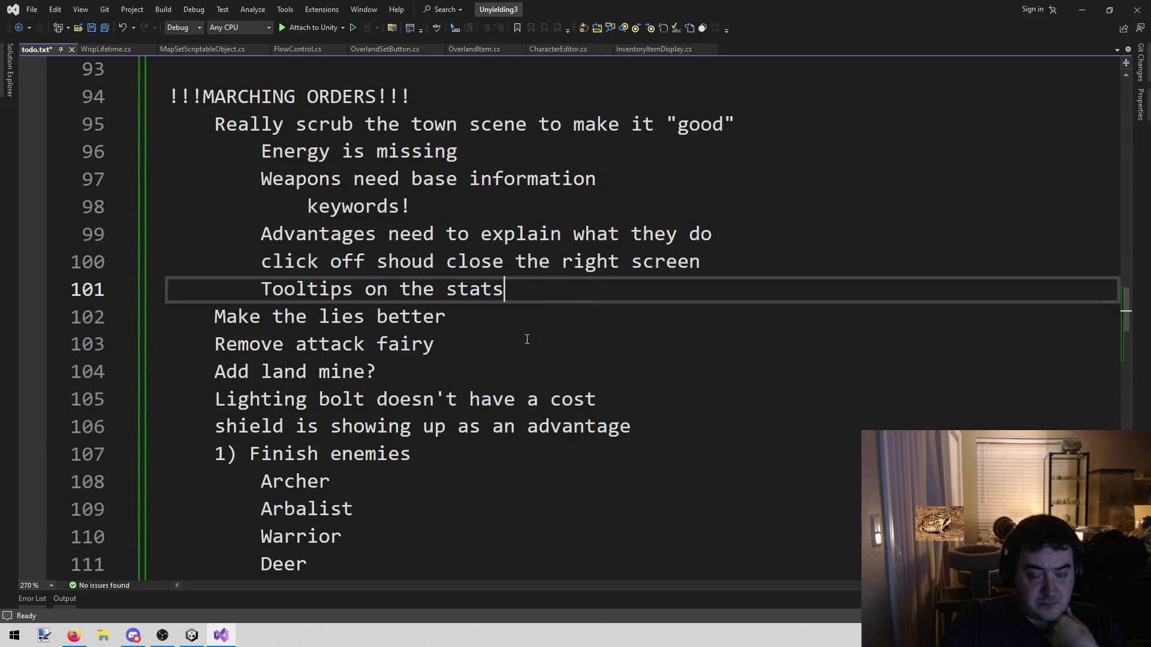
{"action": "left_click", "coordinate": [192, 635]}
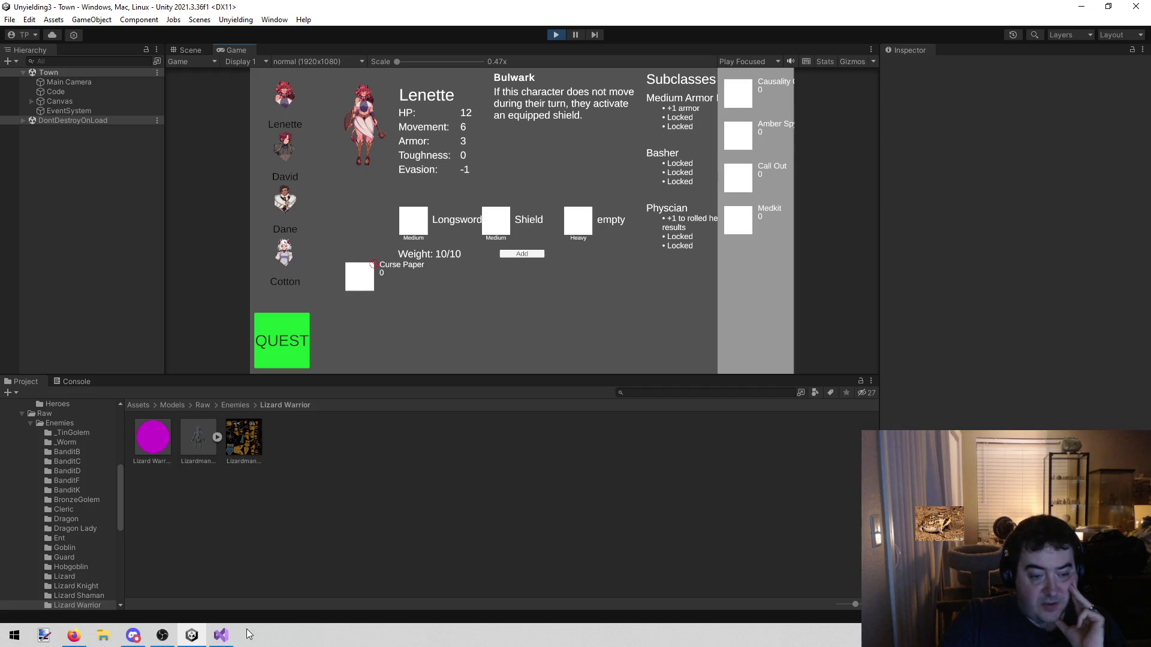
{"action": "left_click", "coordinate": [227, 634]}
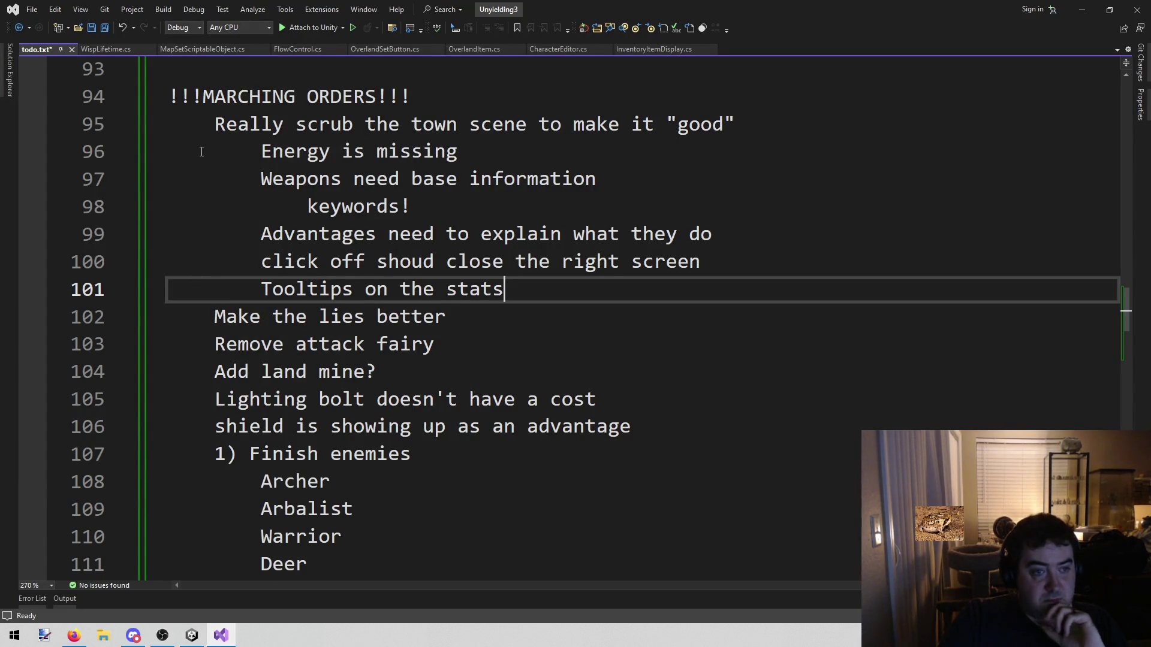
{"action": "mouse_move", "coordinate": [204, 132]}
{"action": "left_mouse_down"}
{"action": "mouse_move", "coordinate": [514, 264]}
{"action": "mouse_move", "coordinate": [506, 290]}
{"action": "left_mouse_up"}
{"action": "left_click", "coordinate": [507, 289]}
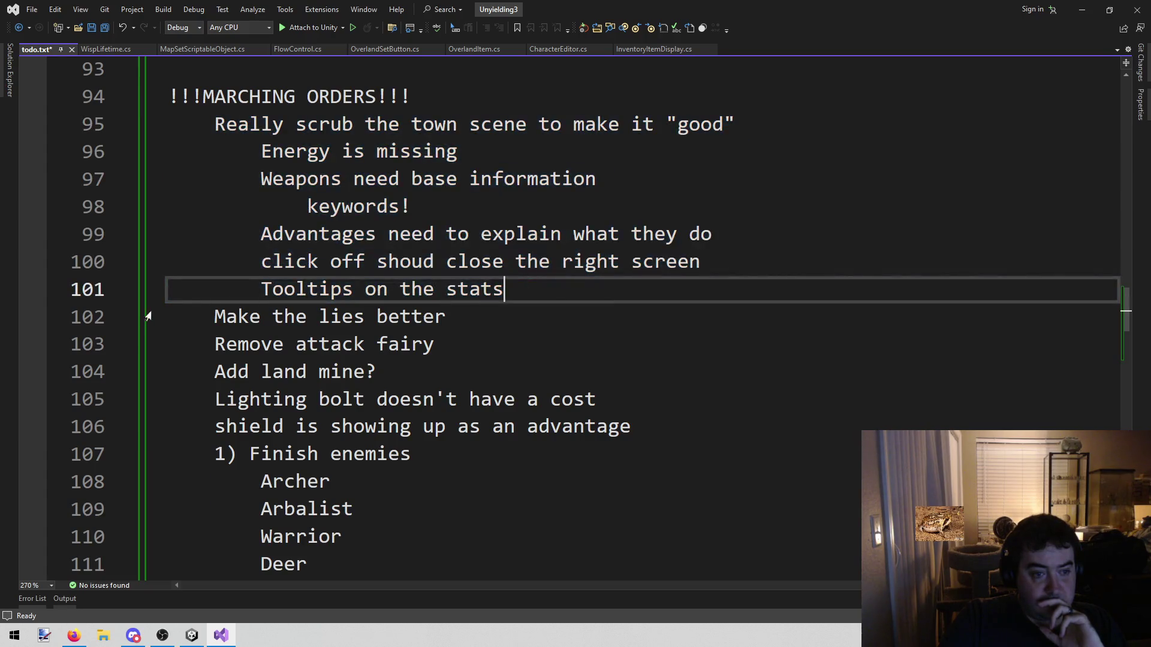
{"action": "mouse_move", "coordinate": [205, 322]}
{"action": "left_mouse_down"}
{"action": "mouse_move", "coordinate": [486, 358]}
{"action": "mouse_move", "coordinate": [522, 427]}
{"action": "mouse_move", "coordinate": [744, 422]}
{"action": "left_mouse_up"}
{"action": "scroll", "coordinate": [707, 390], "scroll_direction": "down", "scroll_amount": 5}
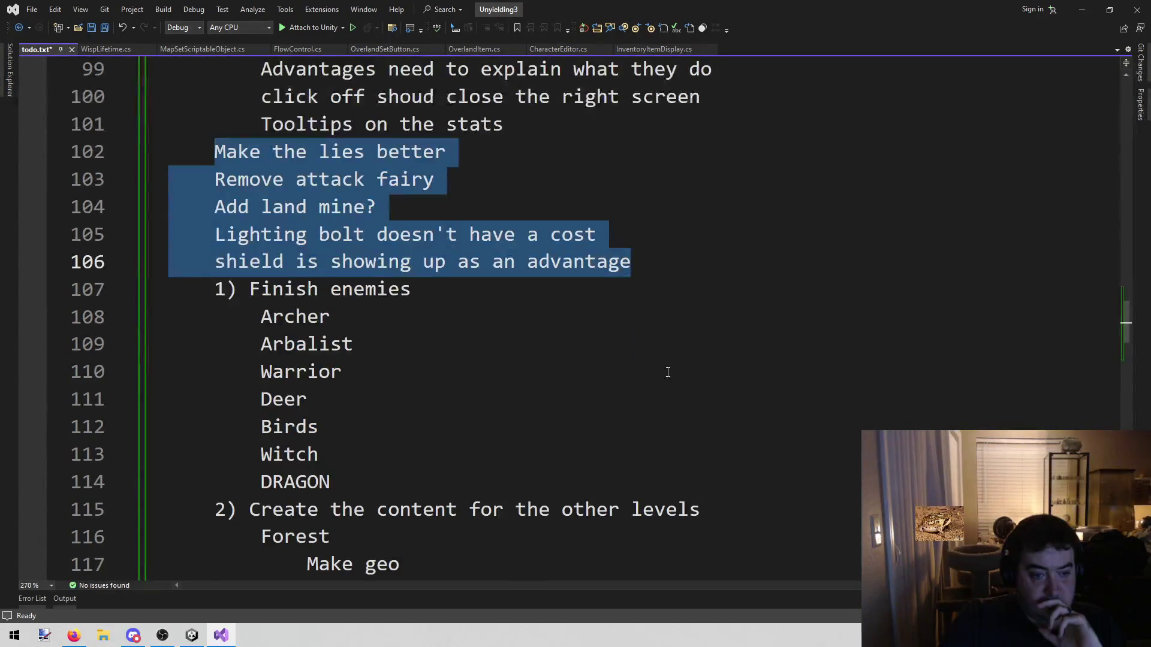
{"action": "scroll", "coordinate": [665, 376], "scroll_direction": "down", "scroll_amount": 5}
{"action": "scroll", "coordinate": [648, 373], "scroll_direction": "down", "scroll_amount": 7}
{"action": "scroll", "coordinate": [648, 374], "scroll_direction": "down", "scroll_amount": 2}
{"action": "scroll", "coordinate": [646, 374], "scroll_direction": "up", "scroll_amount": 10}
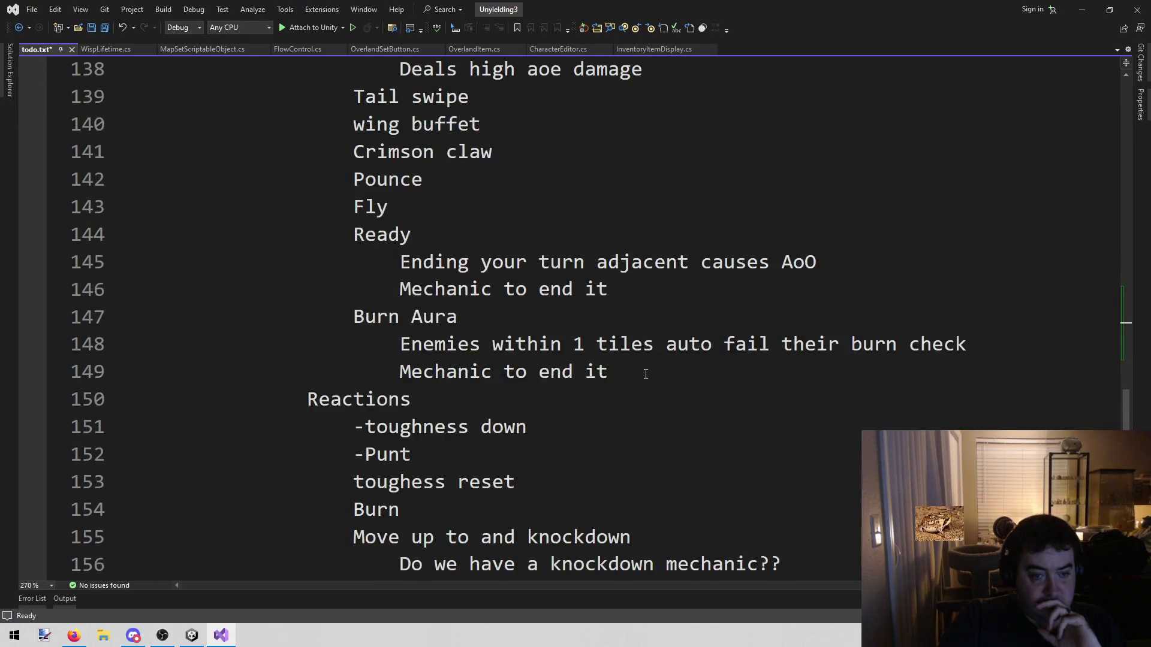
{"action": "scroll", "coordinate": [645, 373], "scroll_direction": "up", "scroll_amount": 7}
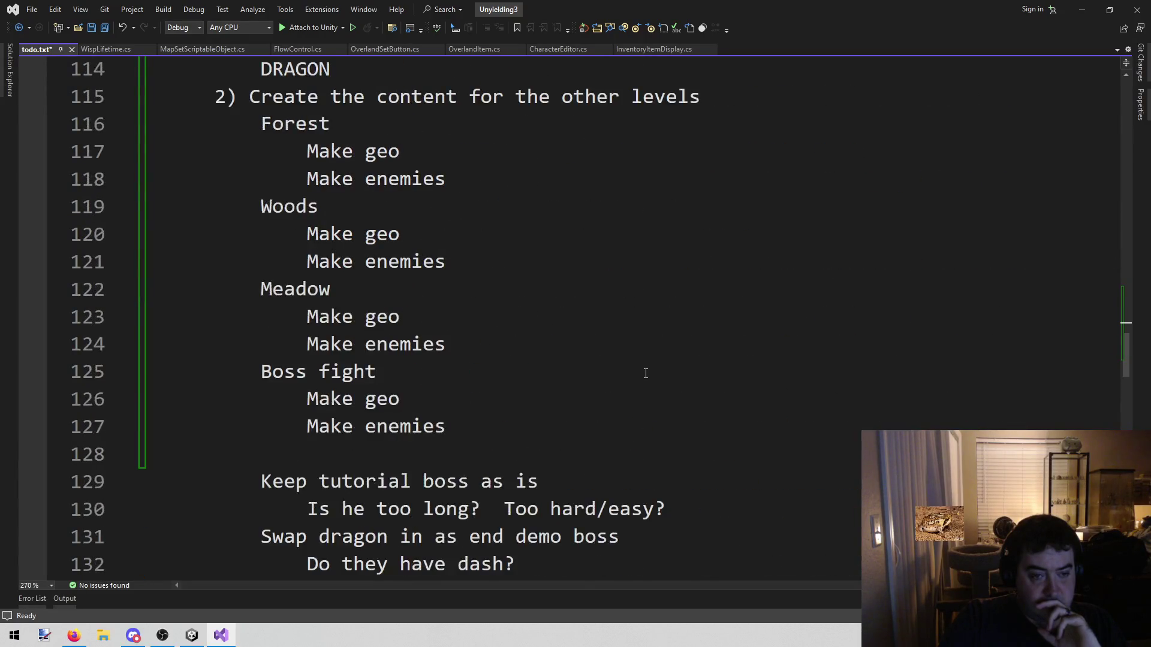
{"action": "left_click", "coordinate": [541, 350]}
{"action": "left_click", "coordinate": [452, 322]}
{"action": "left_click_drag", "start_coordinate": [205, 153], "coordinate": [459, 161]}
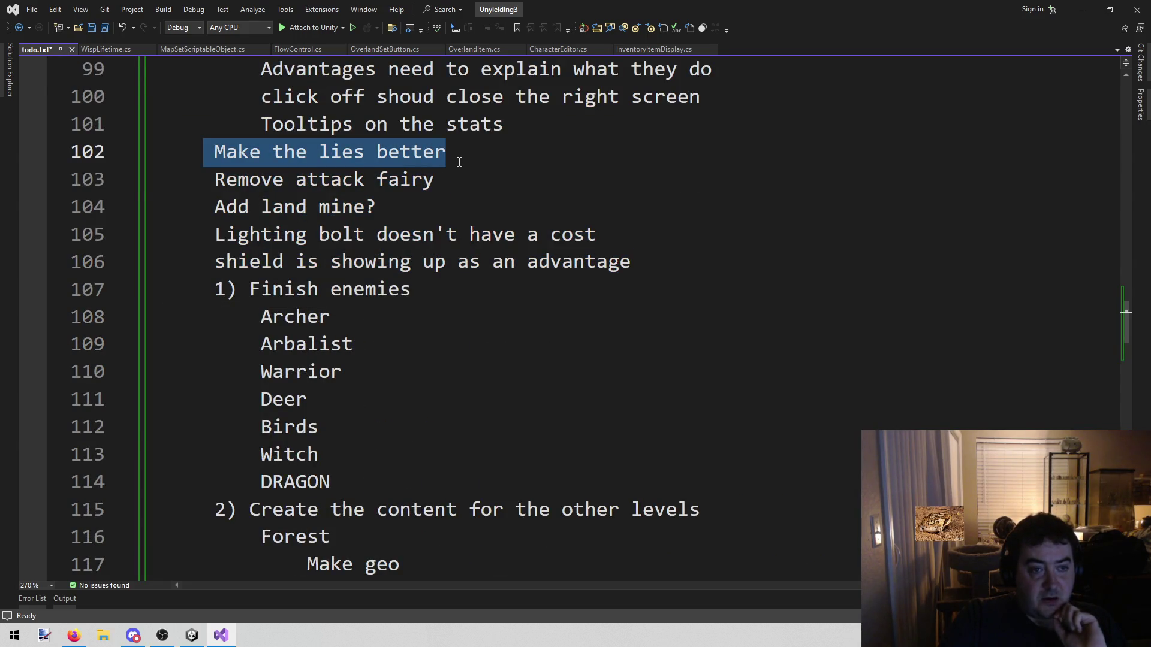
{"action": "left_click_drag", "start_coordinate": [211, 179], "coordinate": [489, 180]}
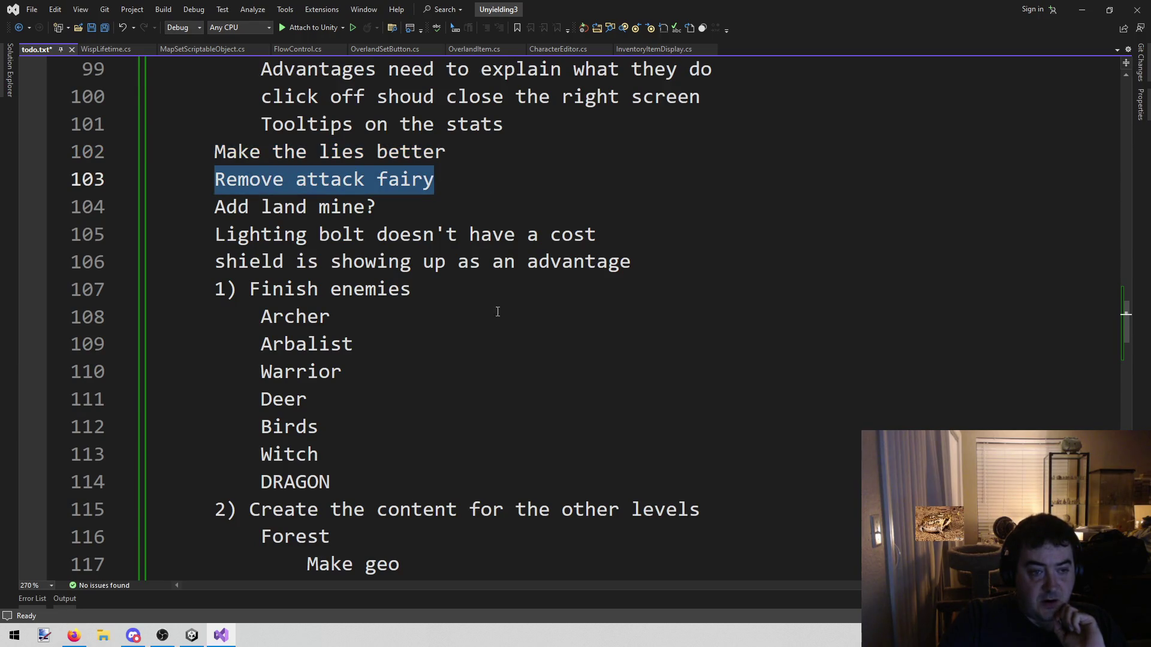
{"action": "scroll", "coordinate": [494, 300], "scroll_direction": "up", "scroll_amount": 3}
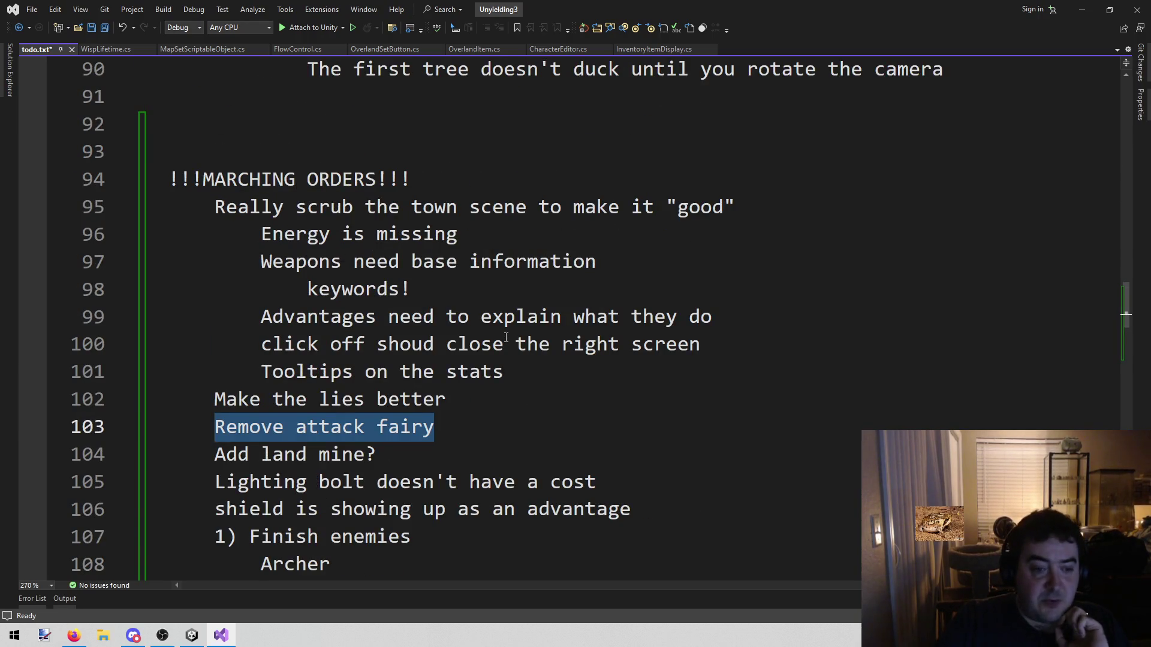
{"action": "scroll", "coordinate": [267, 282], "scroll_direction": "down", "scroll_amount": 2}
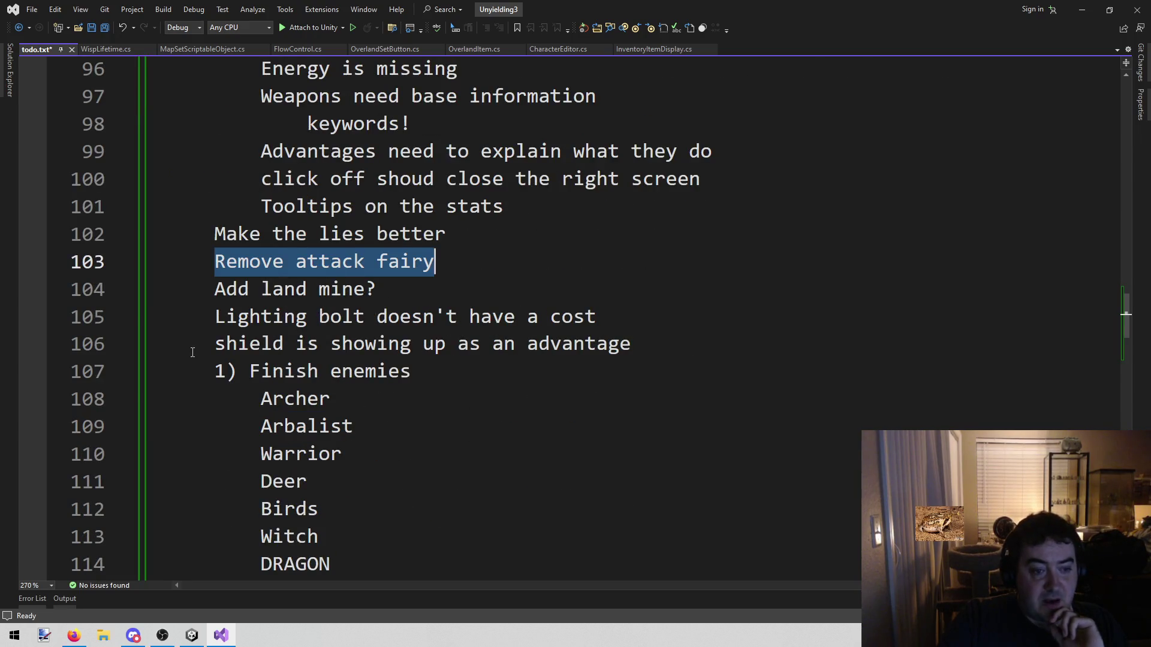
{"action": "mouse_move", "coordinate": [201, 368]}
{"action": "left_mouse_down"}
{"action": "mouse_move", "coordinate": [169, 368]}
{"action": "mouse_move", "coordinate": [484, 379]}
{"action": "mouse_move", "coordinate": [470, 385]}
{"action": "left_mouse_up"}
{"action": "scroll", "coordinate": [485, 379], "scroll_direction": "down", "scroll_amount": 2}
{"action": "scroll", "coordinate": [467, 386], "scroll_direction": "up", "scroll_amount": 2}
{"action": "scroll", "coordinate": [467, 386], "scroll_direction": "down", "scroll_amount": 11}
{"action": "scroll", "coordinate": [467, 389], "scroll_direction": "down", "scroll_amount": 5}
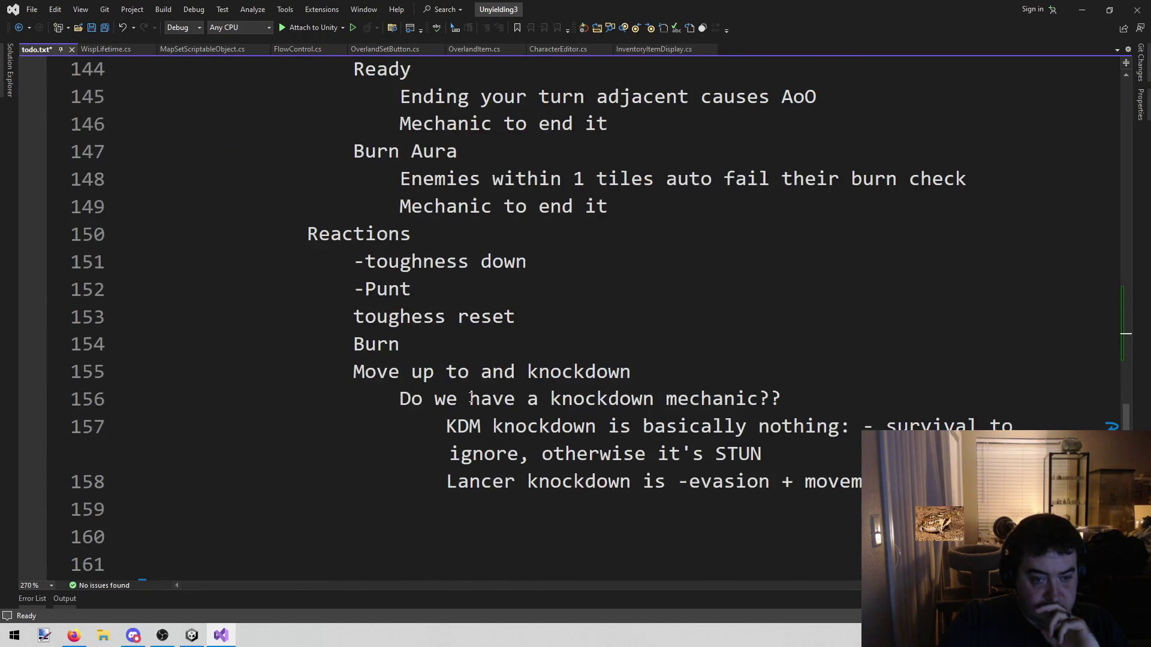
{"action": "scroll", "coordinate": [471, 398], "scroll_direction": "up", "scroll_amount": 16}
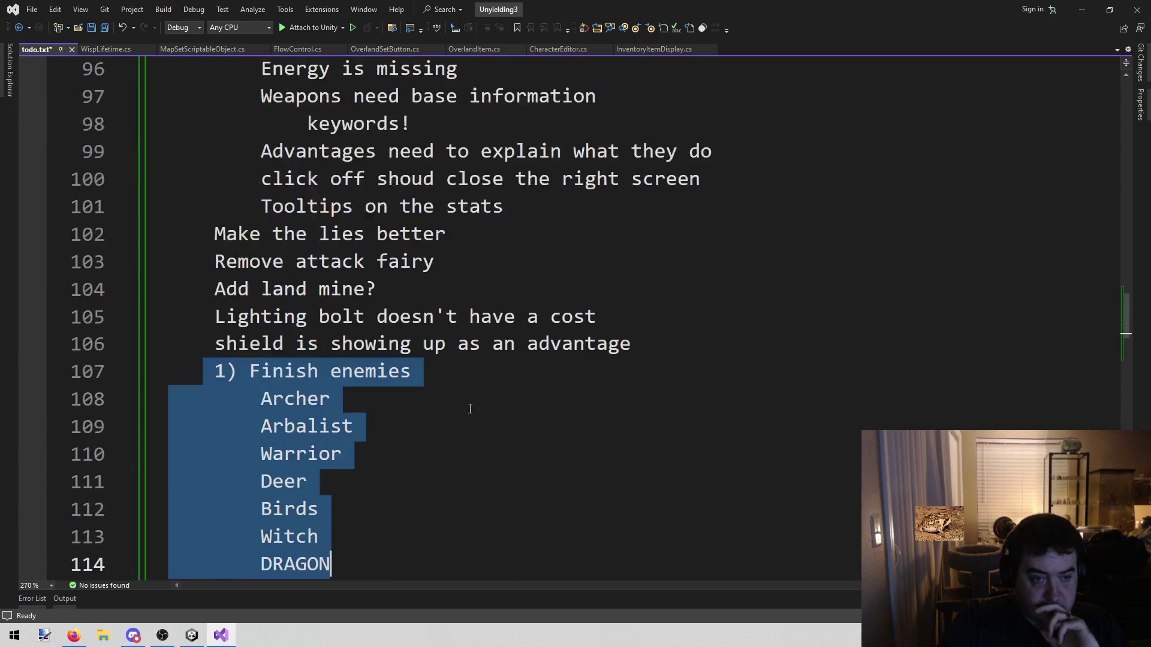
{"action": "left_click", "coordinate": [482, 382]}
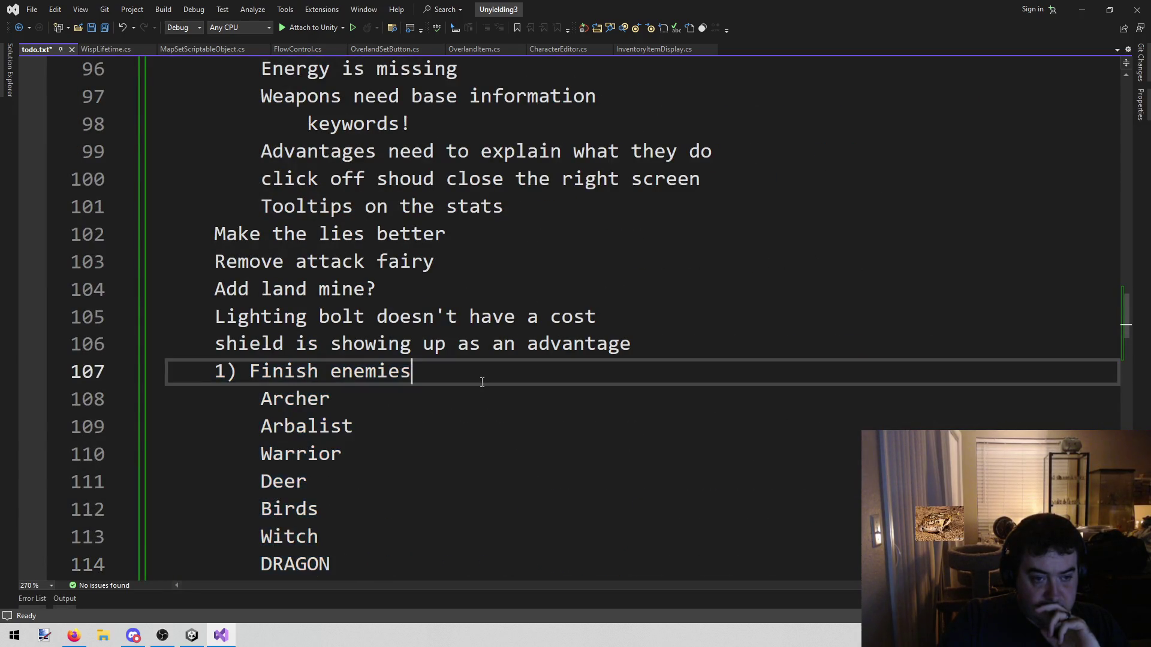
{"action": "scroll", "coordinate": [480, 384], "scroll_direction": "up", "scroll_amount": 2}
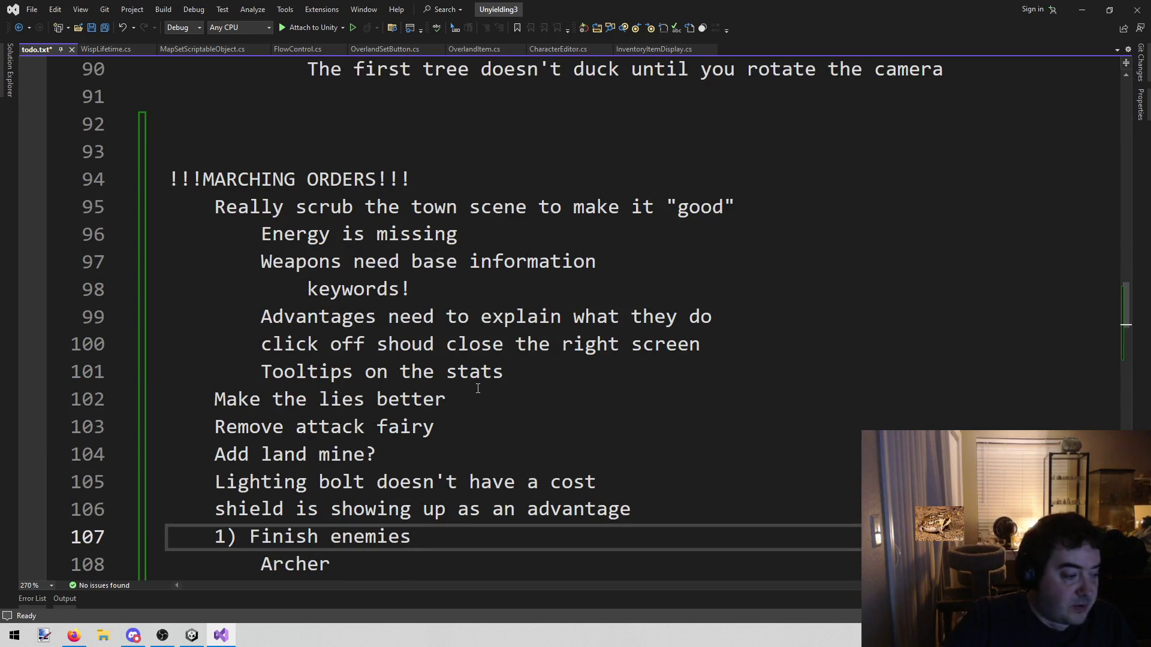
{"action": "left_click", "coordinate": [477, 373]}
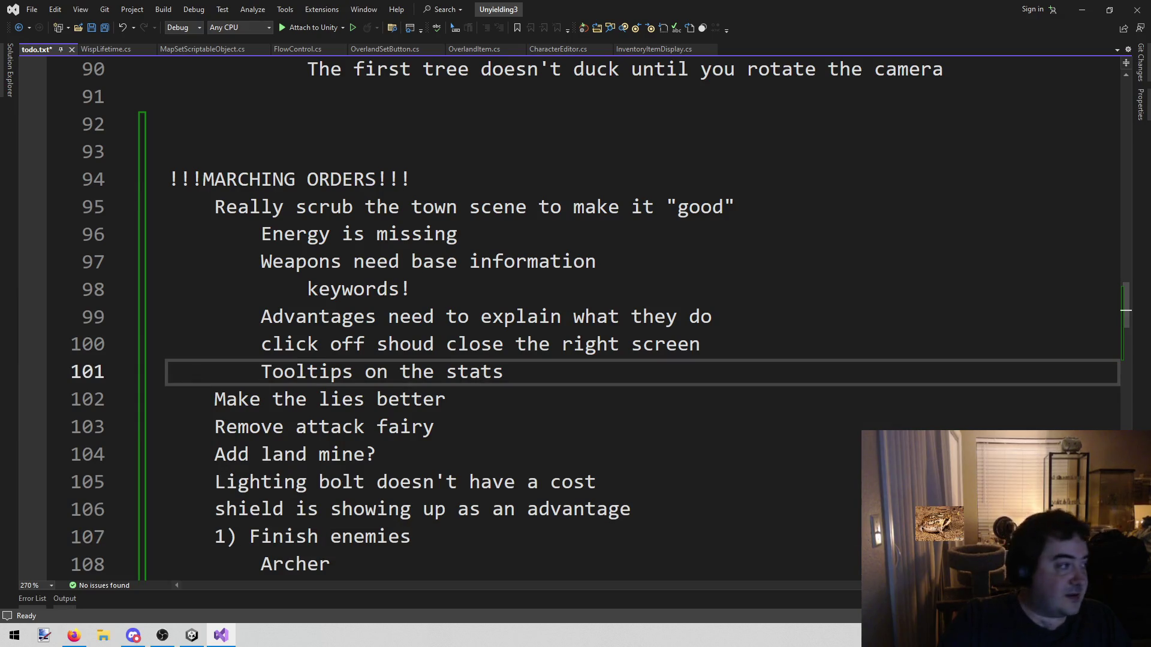
{"action": "key", "text": "alt+Tab"}
{"action": "mouse_move", "coordinate": [214, 207]}
{"action": "left_mouse_down"}
{"action": "mouse_move", "coordinate": [449, 398]}
{"action": "mouse_move", "coordinate": [631, 384]}
{"action": "left_mouse_up"}
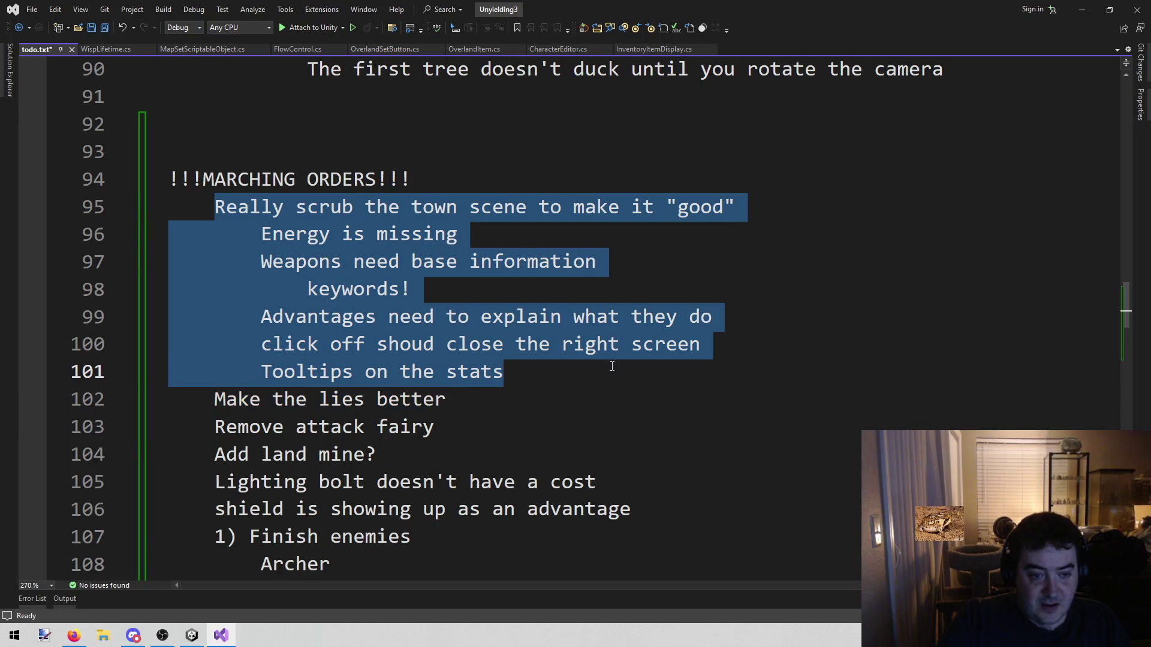
{"action": "scroll", "coordinate": [611, 368], "scroll_direction": "down", "scroll_amount": 3}
{"action": "scroll", "coordinate": [546, 312], "scroll_direction": "up", "scroll_amount": 1}
{"action": "left_click", "coordinate": [273, 261]}
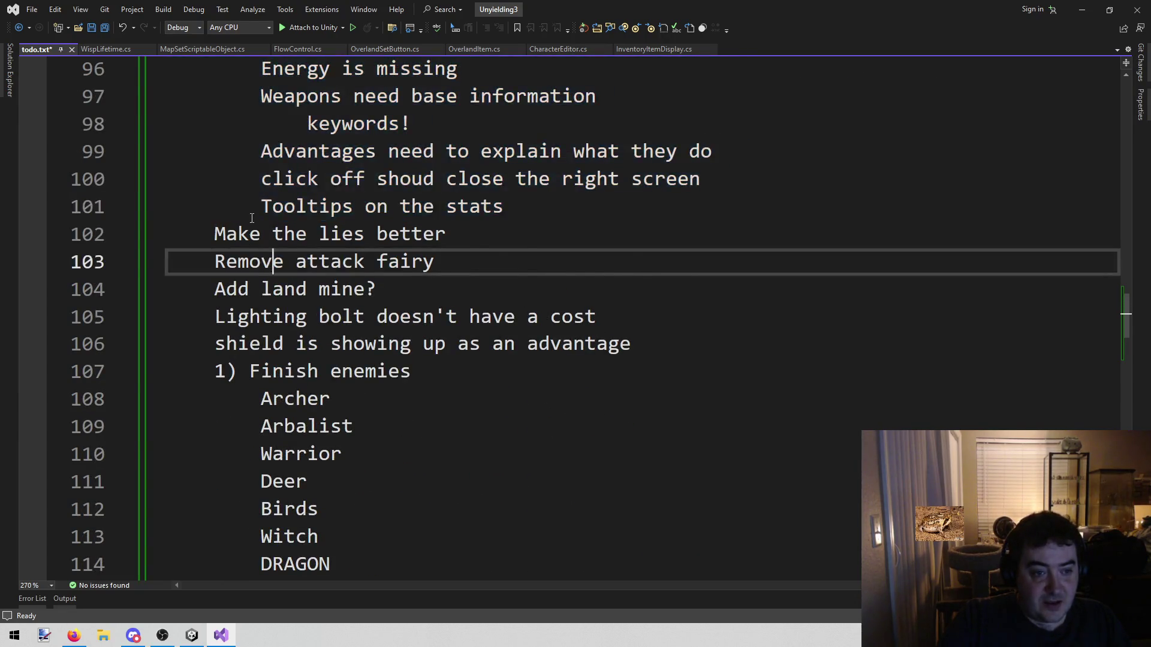
{"action": "scroll", "coordinate": [251, 217], "scroll_direction": "up", "scroll_amount": 1}
{"action": "mouse_move", "coordinate": [215, 124]}
{"action": "left_mouse_down"}
{"action": "mouse_move", "coordinate": [665, 322]}
{"action": "mouse_move", "coordinate": [627, 470]}
{"action": "left_mouse_up"}
{"action": "scroll", "coordinate": [666, 321], "scroll_direction": "down", "scroll_amount": 2}
{"action": "left_click", "coordinate": [483, 393]}
{"action": "mouse_move", "coordinate": [203, 262]}
{"action": "left_mouse_down"}
{"action": "mouse_move", "coordinate": [438, 392]}
{"action": "mouse_move", "coordinate": [483, 480]}
{"action": "left_mouse_up"}
{"action": "scroll", "coordinate": [534, 397], "scroll_direction": "up", "scroll_amount": 2}
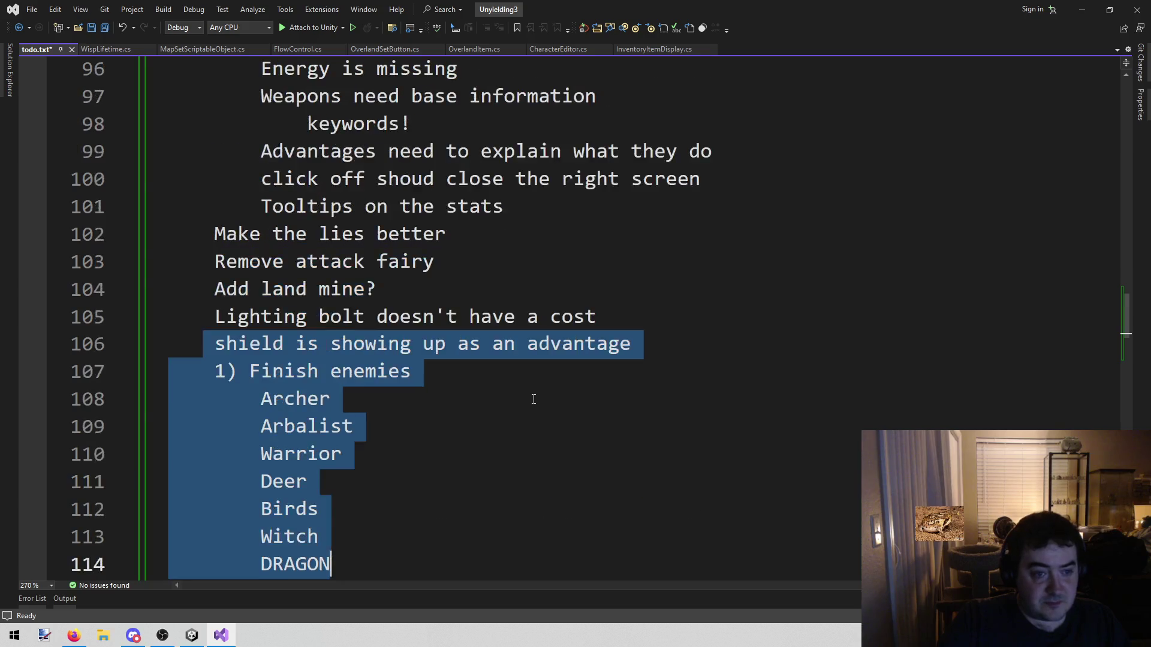
{"action": "left_click", "coordinate": [549, 373]}
{"action": "scroll", "coordinate": [398, 413], "scroll_direction": "down", "scroll_amount": 8}
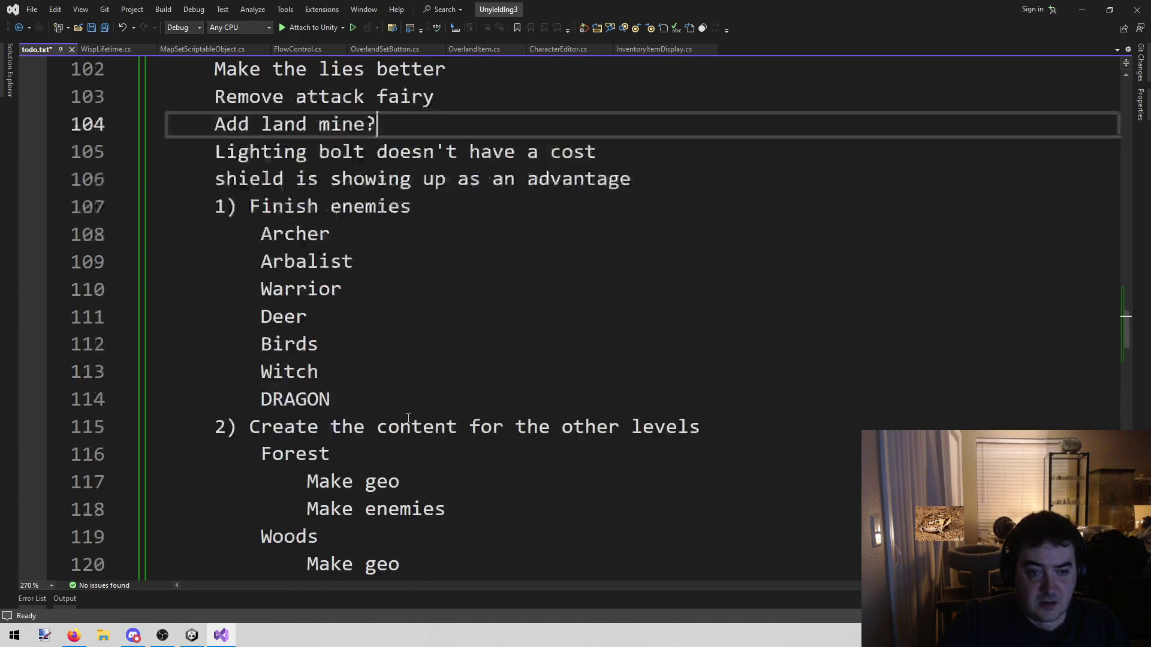
{"action": "scroll", "coordinate": [414, 431], "scroll_direction": "up", "scroll_amount": 7}
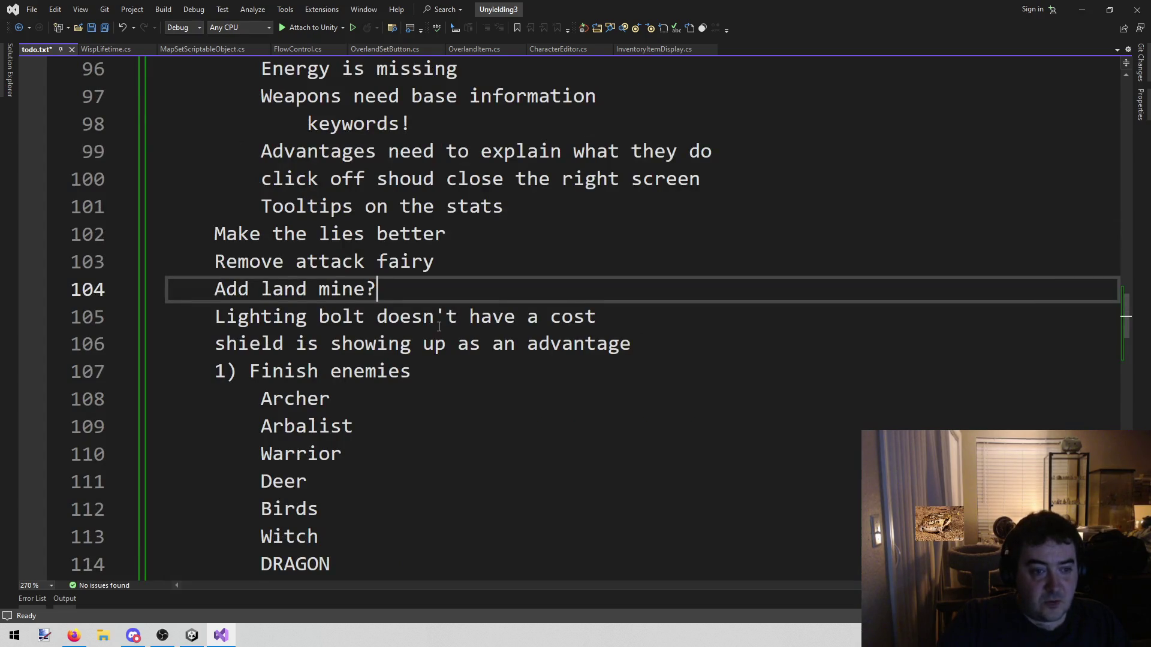
{"action": "scroll", "coordinate": [517, 389], "scroll_direction": "up", "scroll_amount": 2}
{"action": "triple_click", "coordinate": [533, 409]}
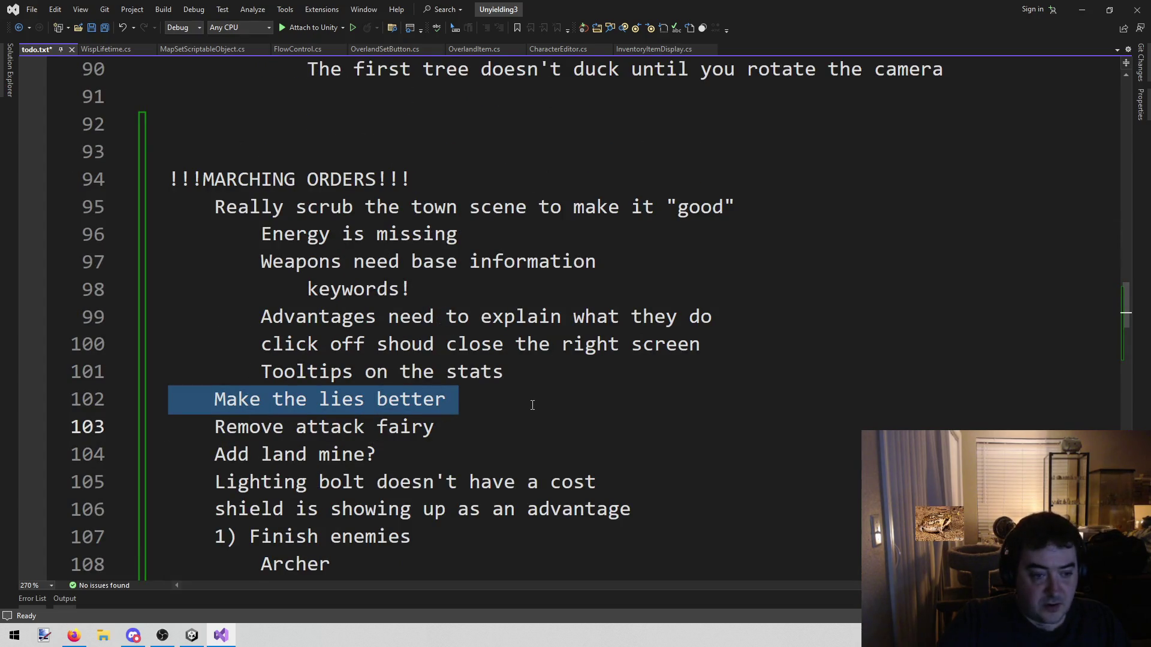
{"action": "left_click", "coordinate": [533, 409]}
{"action": "left_click", "coordinate": [515, 373]}
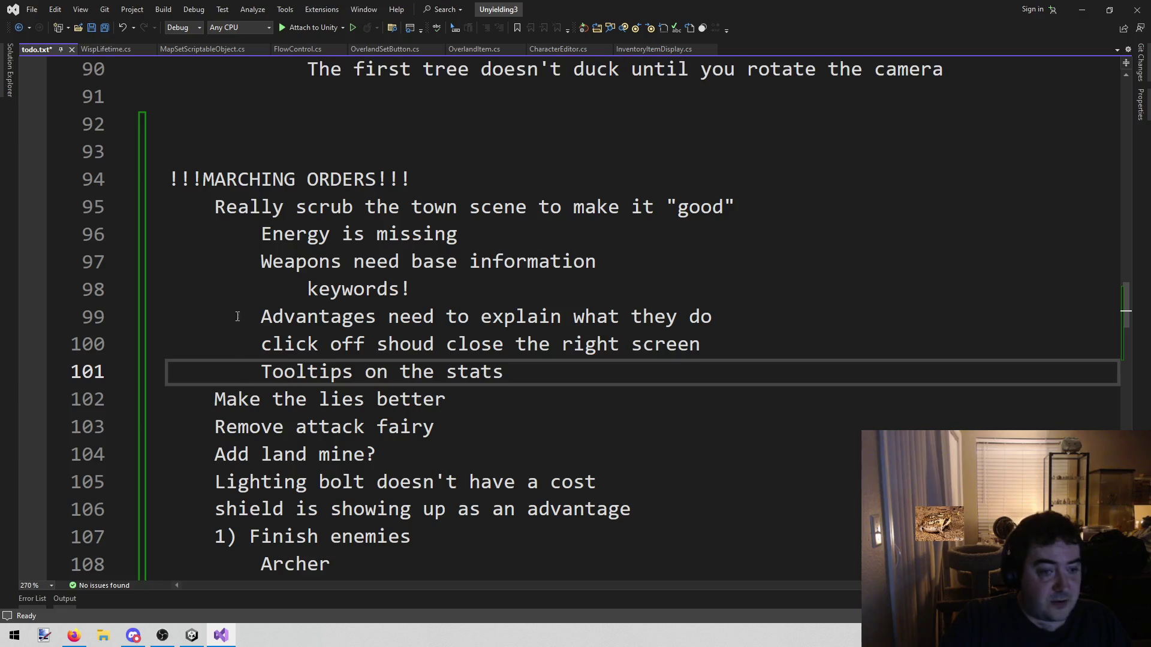
{"action": "mouse_move", "coordinate": [216, 207]}
{"action": "left_mouse_down"}
{"action": "mouse_move", "coordinate": [510, 373]}
{"action": "mouse_move", "coordinate": [515, 454]}
{"action": "left_mouse_up"}
{"action": "left_click", "coordinate": [514, 455]}
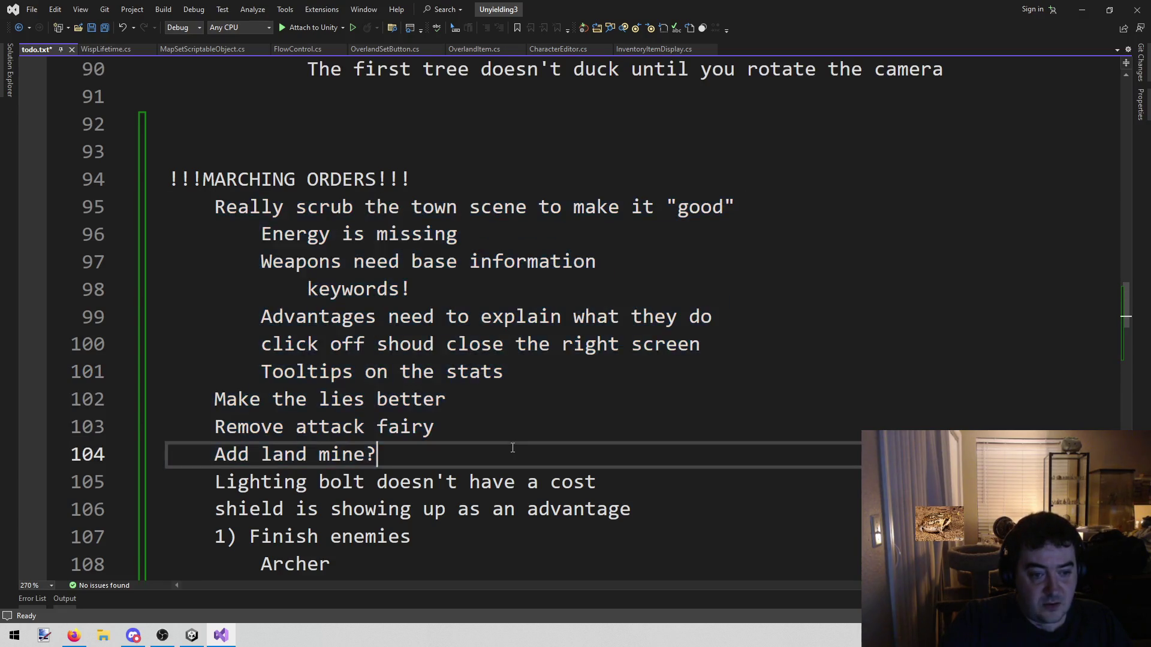
{"action": "mouse_move", "coordinate": [215, 206]}
{"action": "left_mouse_down"}
{"action": "mouse_move", "coordinate": [457, 402]}
{"action": "mouse_move", "coordinate": [420, 537]}
{"action": "left_mouse_up"}
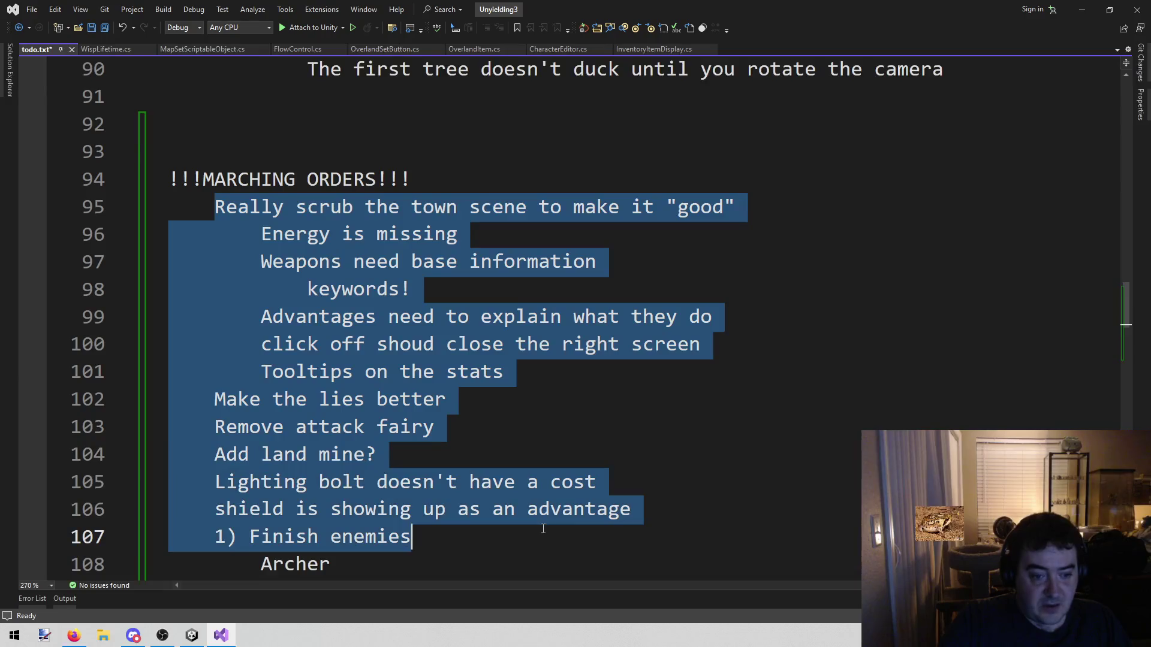
{"action": "left_click", "coordinate": [587, 432]}
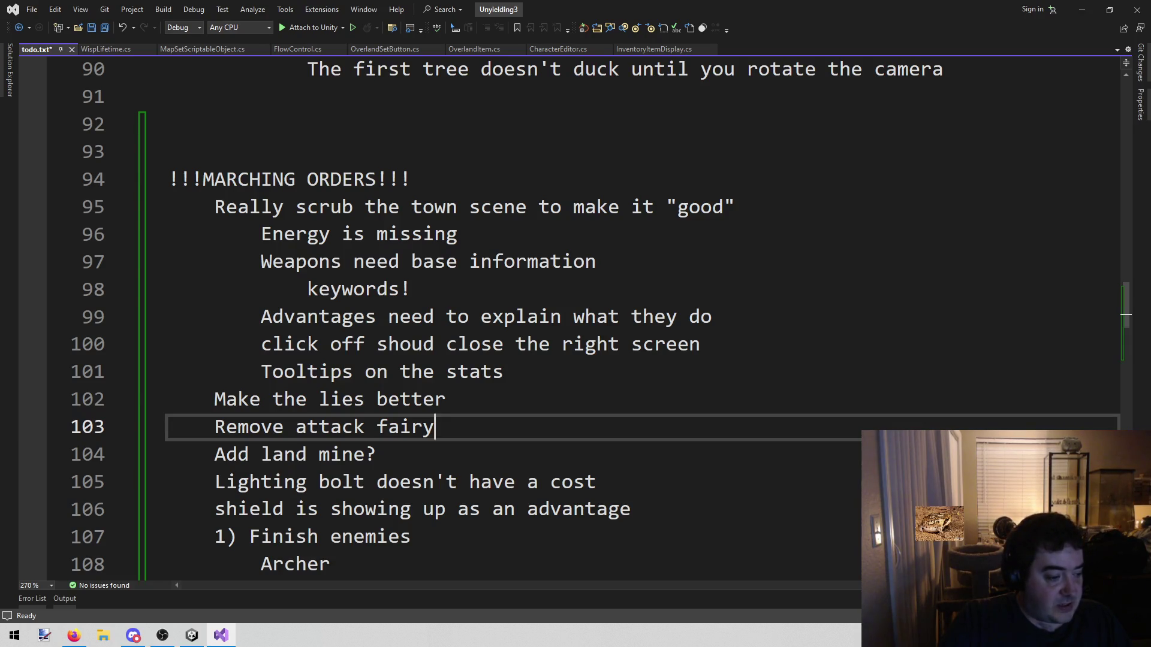
{"action": "key", "text": "alt+Tab"}
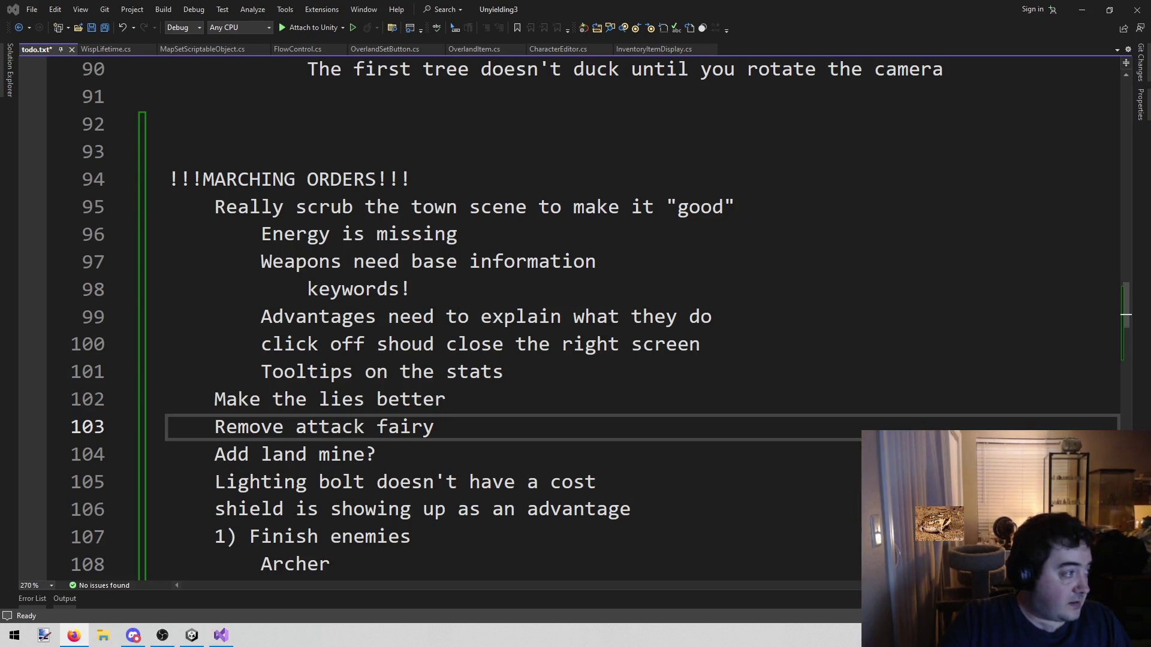